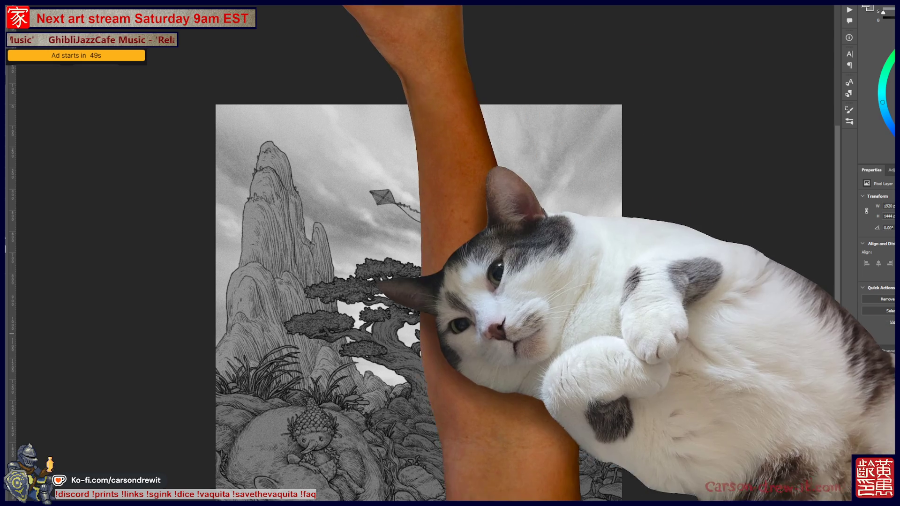
# Switch from the fantasy illustration to the tally-list document with the SCORES names and category icons
pyautogui.hotkey('ctrl', 'Tab')
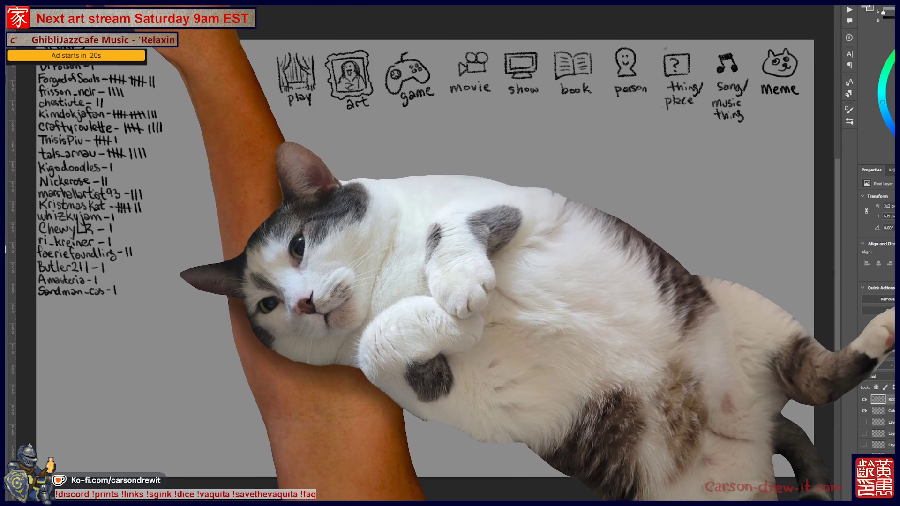
# Choose a Pencil brush from the brush presets
pyautogui.rightClick(11, 68)
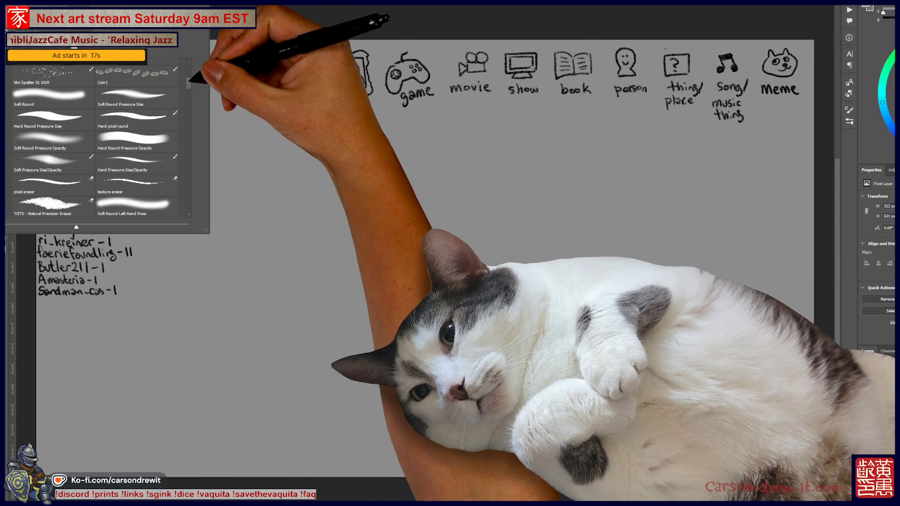
pyautogui.scroll(-5, 96, 141)
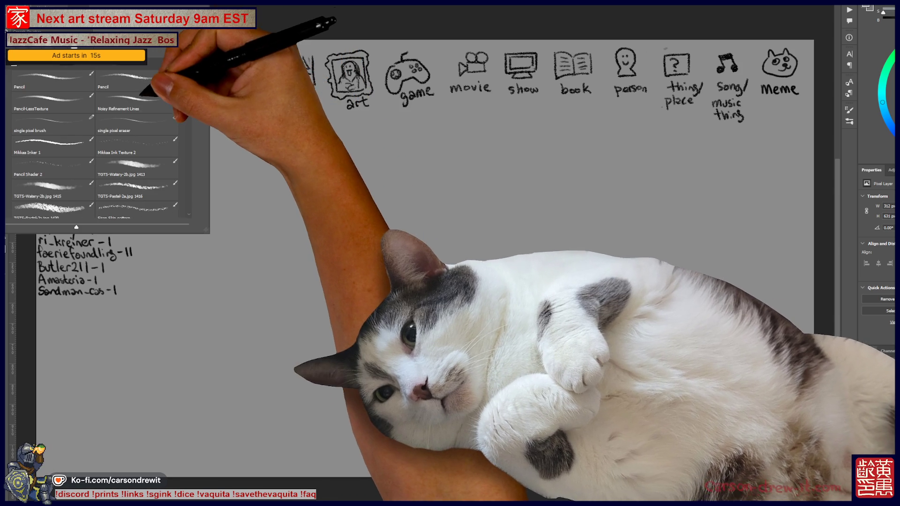
pyautogui.press('Escape')
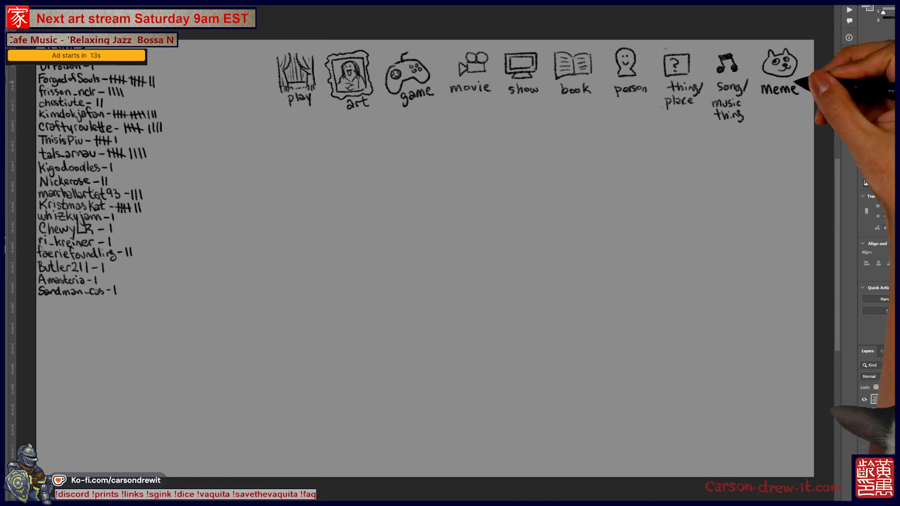
pyautogui.scroll(2, 446, 133)
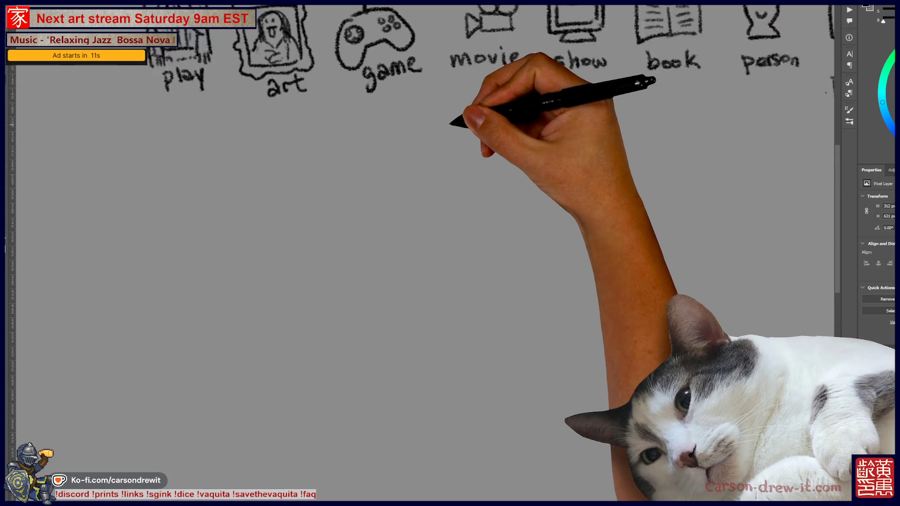
# Circle the person icon and draw two blank answer lines beneath the category icons
pyautogui.moveTo(492, 141); pyautogui.dragTo(288, 252)
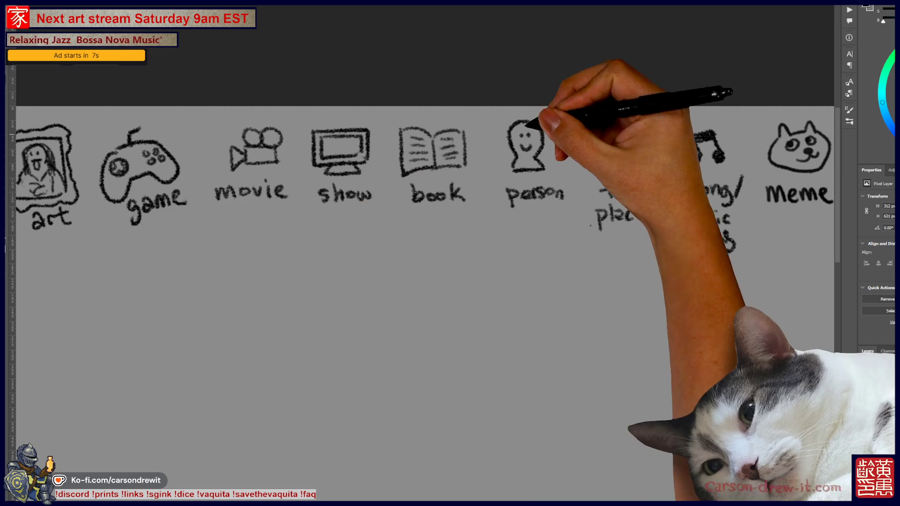
pyautogui.moveTo(515, 110); pyautogui.dragTo(488, 123)
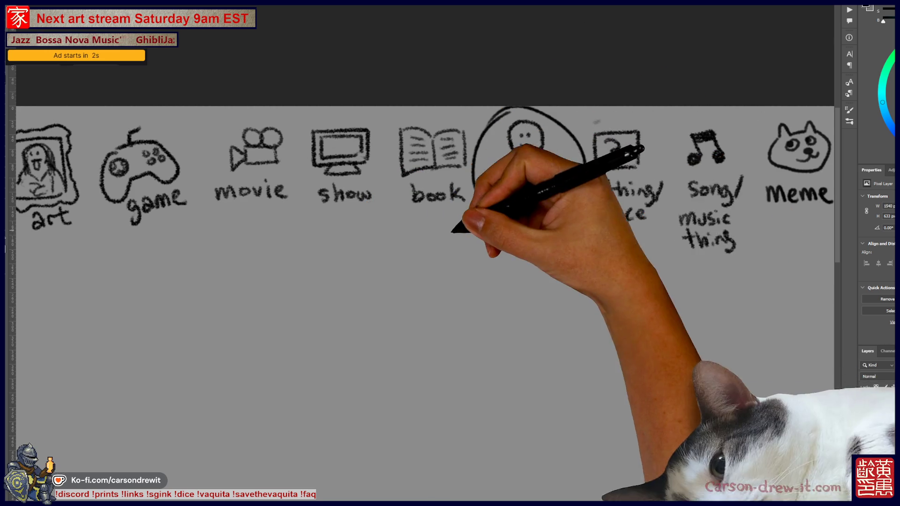
pyautogui.moveTo(442, 221); pyautogui.dragTo(459, 165)
pyautogui.moveTo(289, 170); pyautogui.dragTo(523, 171)
pyautogui.hotkey('ctrl', '-')
pyautogui.moveTo(519, 235); pyautogui.dragTo(555, 227)
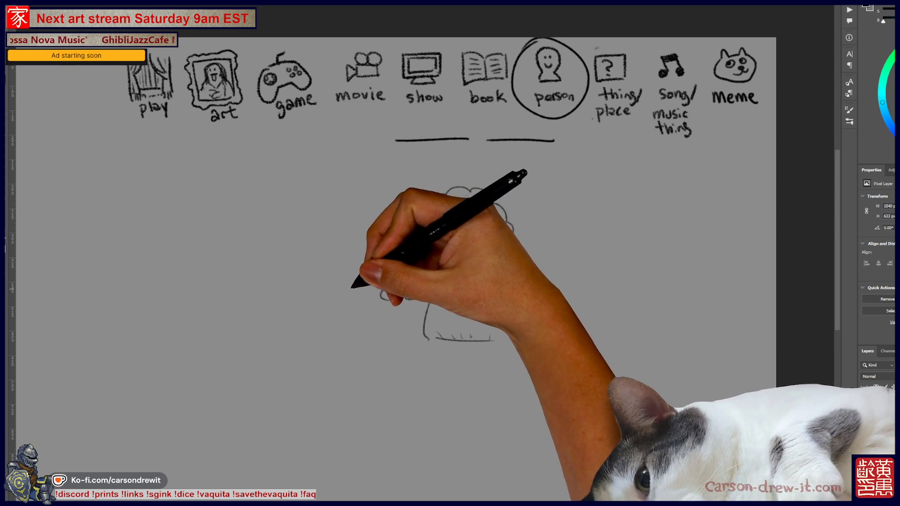
# Sketch a chef with a whisk and chef hat, then hide that sketch layer
pyautogui.moveTo(368, 300)
pyautogui.mouseDown()
pyautogui.moveTo(381, 296)
pyautogui.moveTo(375, 290)
pyautogui.moveTo(396, 317)
pyautogui.mouseUp()
pyautogui.moveTo(364, 280)
pyautogui.mouseDown()
pyautogui.moveTo(373, 287)
pyautogui.moveTo(372, 255)
pyautogui.moveTo(332, 225)
pyautogui.moveTo(361, 267)
pyautogui.mouseUp()
pyautogui.moveTo(408, 232); pyautogui.dragTo(505, 221)
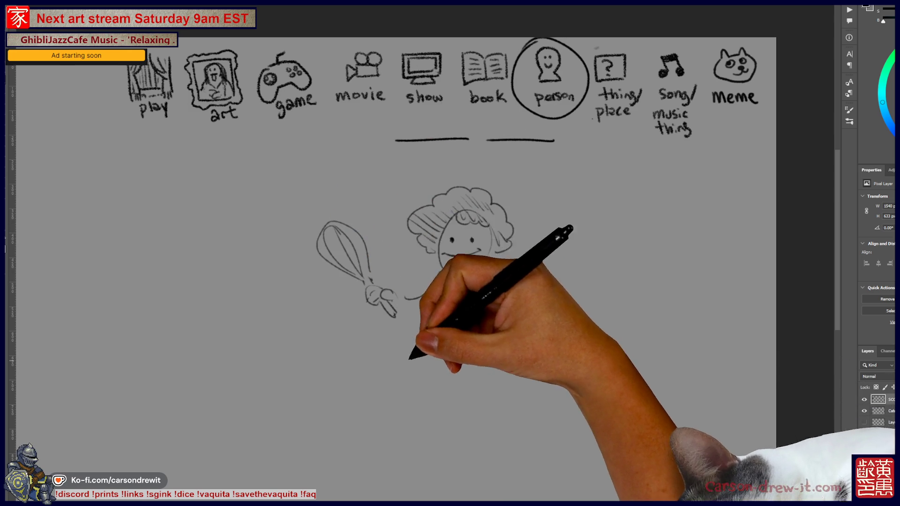
pyautogui.moveTo(393, 315)
pyautogui.mouseDown()
pyautogui.moveTo(513, 287)
pyautogui.moveTo(539, 305)
pyautogui.moveTo(525, 304)
pyautogui.moveTo(530, 316)
pyautogui.moveTo(514, 332)
pyautogui.moveTo(521, 315)
pyautogui.moveTo(511, 323)
pyautogui.mouseUp()
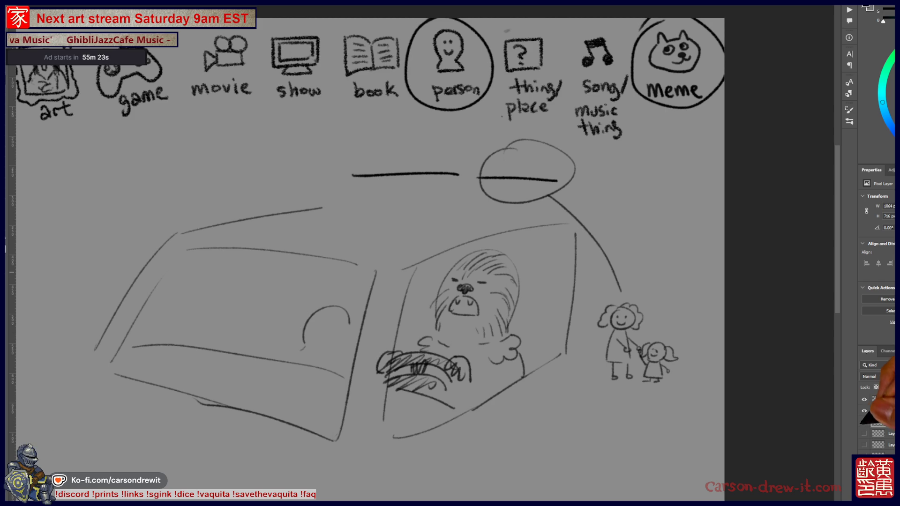
pyautogui.click(864, 422)
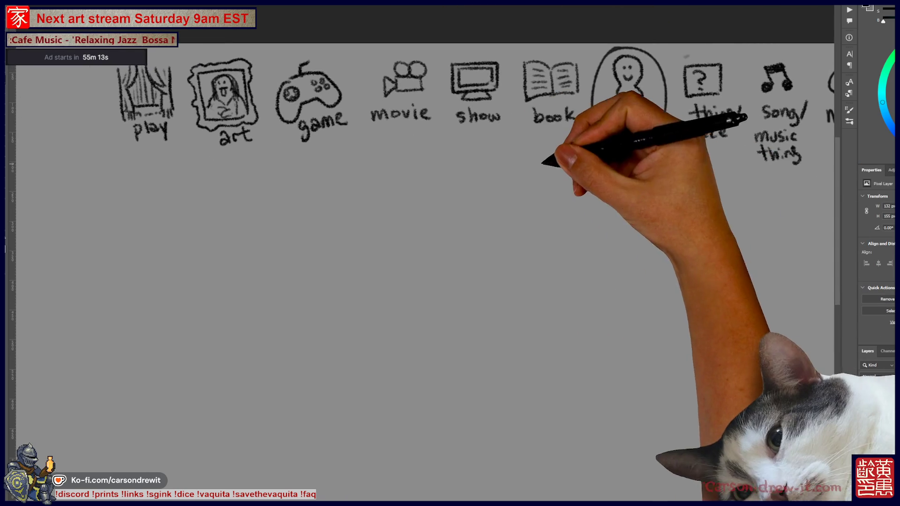
# Draw a blank answer line and a shaggy Chewbacca head, redoing the misplaced head arch
pyautogui.moveTo(497, 164); pyautogui.dragTo(602, 163)
pyautogui.moveTo(502, 302)
pyautogui.mouseDown()
pyautogui.moveTo(542, 205)
pyautogui.moveTo(596, 298)
pyautogui.mouseUp()
pyautogui.hotkey('ctrl', 'z')
pyautogui.moveTo(529, 323)
pyautogui.mouseDown()
pyautogui.moveTo(528, 261)
pyautogui.moveTo(617, 335)
pyautogui.mouseUp()
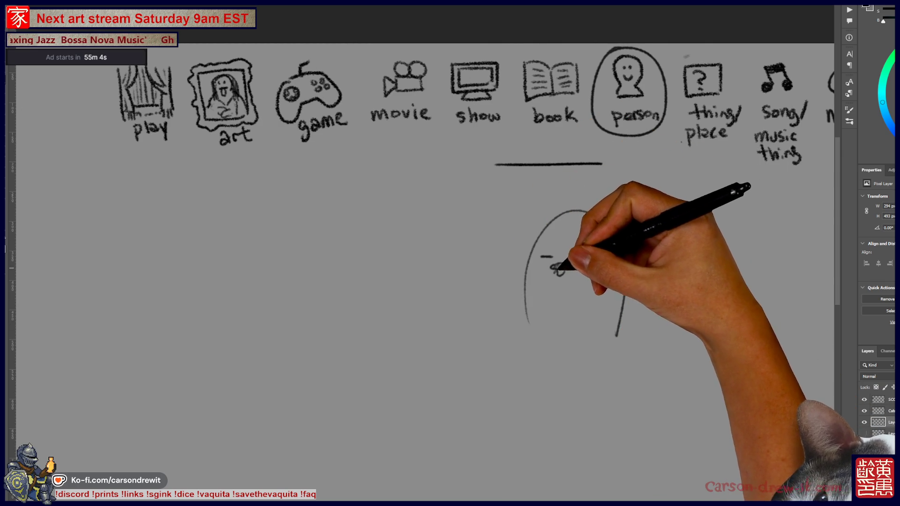
pyautogui.moveTo(549, 288); pyautogui.dragTo(545, 301)
pyautogui.moveTo(552, 296)
pyautogui.mouseDown()
pyautogui.moveTo(544, 281)
pyautogui.moveTo(573, 285)
pyautogui.moveTo(555, 257)
pyautogui.mouseUp()
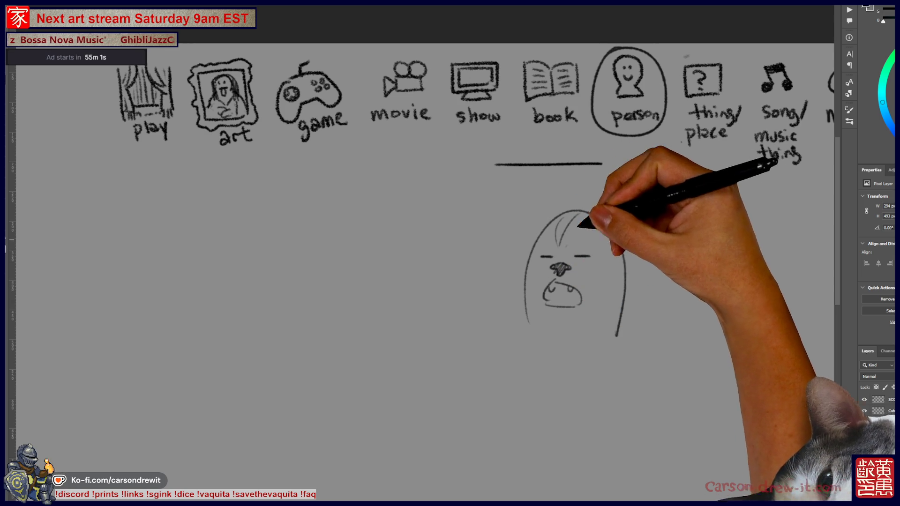
pyautogui.moveTo(544, 247)
pyautogui.mouseDown()
pyautogui.moveTo(528, 315)
pyautogui.moveTo(539, 302)
pyautogui.moveTo(605, 300)
pyautogui.moveTo(616, 277)
pyautogui.mouseUp()
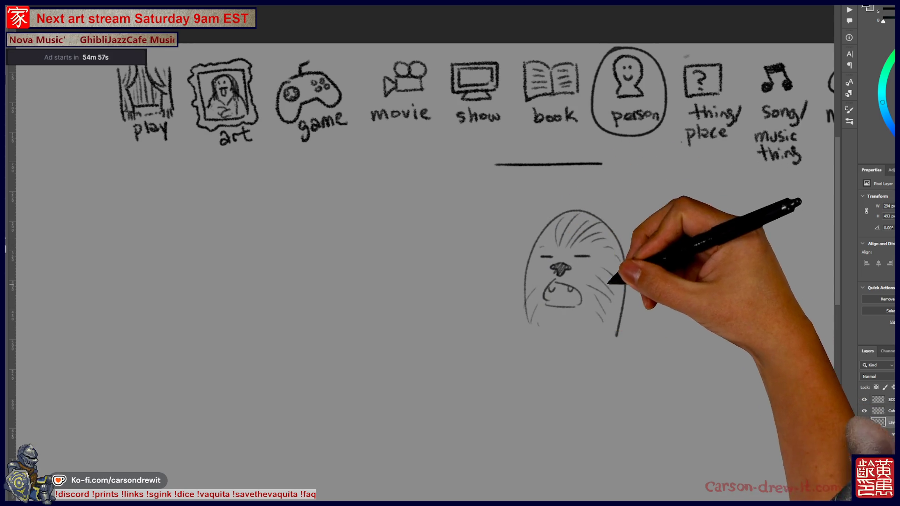
# Add Chewbacca's furry shoulders and bandolier body, then hide the Chewbacca sketch layer
pyautogui.moveTo(607, 344)
pyautogui.mouseDown()
pyautogui.moveTo(506, 466)
pyautogui.moveTo(649, 361)
pyautogui.mouseUp()
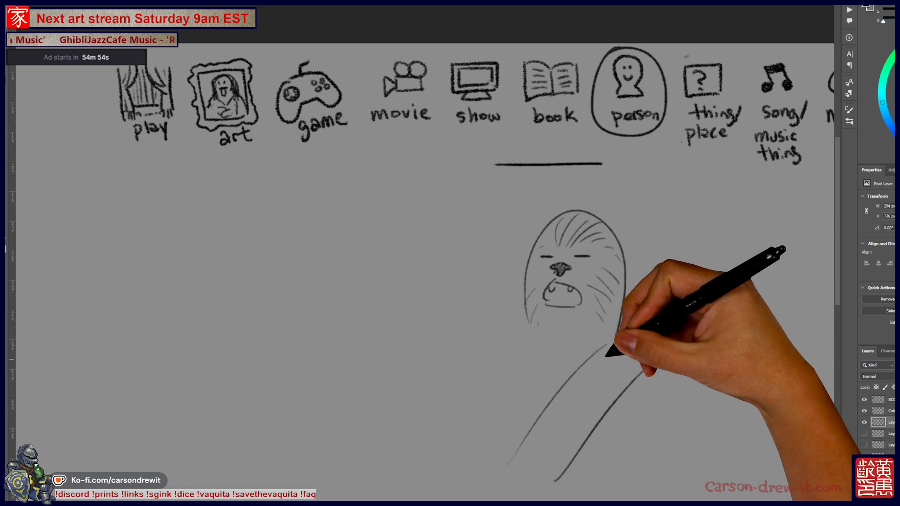
pyautogui.moveTo(611, 404); pyautogui.dragTo(554, 480)
pyautogui.moveTo(589, 363)
pyautogui.mouseDown()
pyautogui.moveTo(577, 416)
pyautogui.moveTo(561, 432)
pyautogui.moveTo(589, 297)
pyautogui.mouseUp()
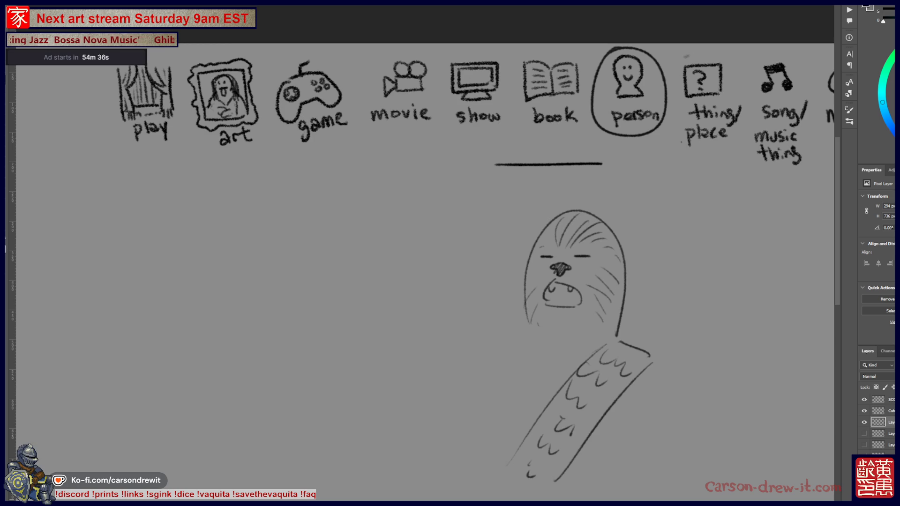
pyautogui.click(864, 422)
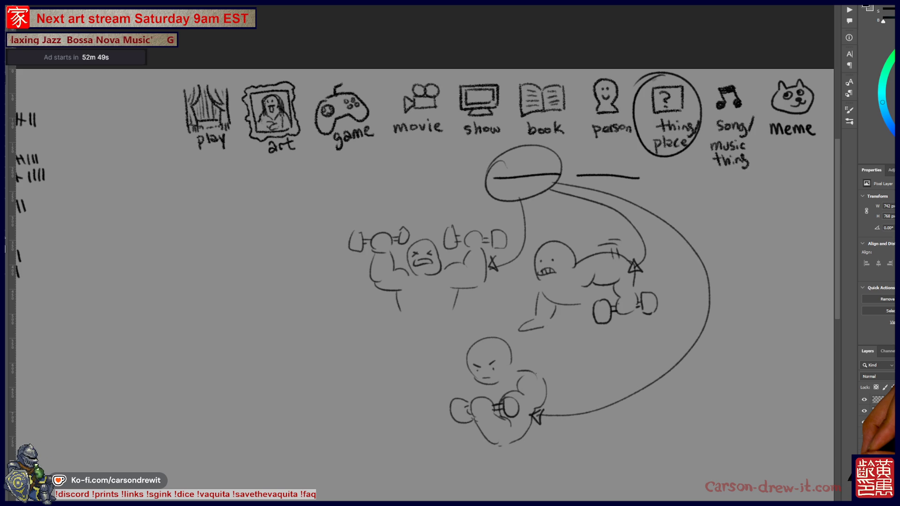
# Hide the sketch layer with the three weightlifting figures
pyautogui.click(864, 411)
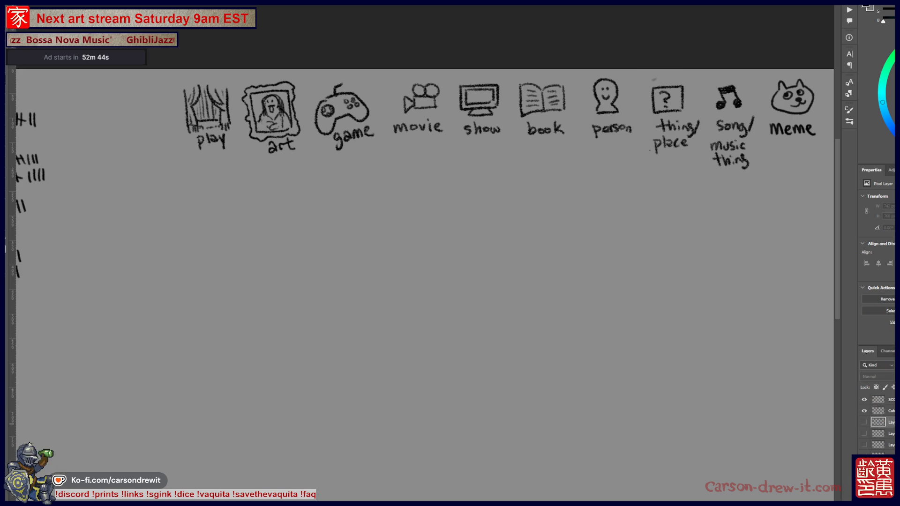
# On the SCORES layer, write a new name with three tally marks at the end of the list
pyautogui.click(878, 400)
pyautogui.scroll(3, 469, 281)
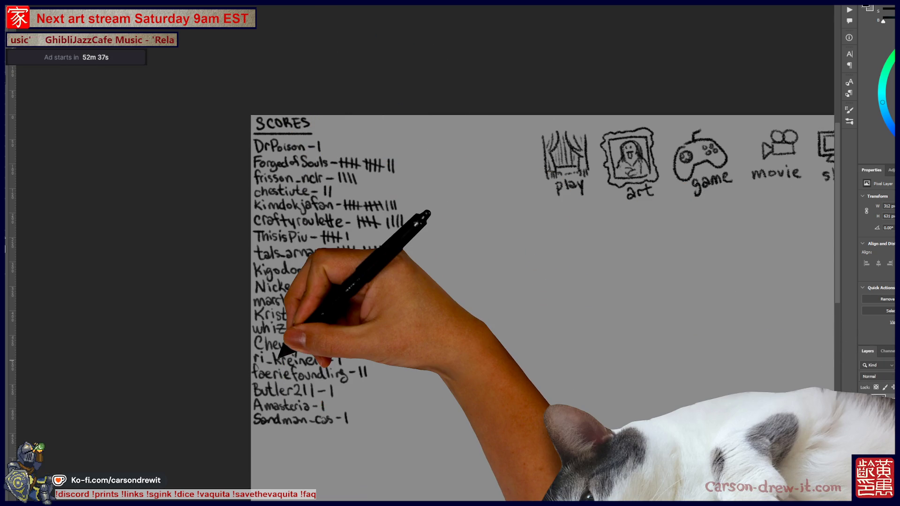
pyautogui.scroll(3, 281, 371)
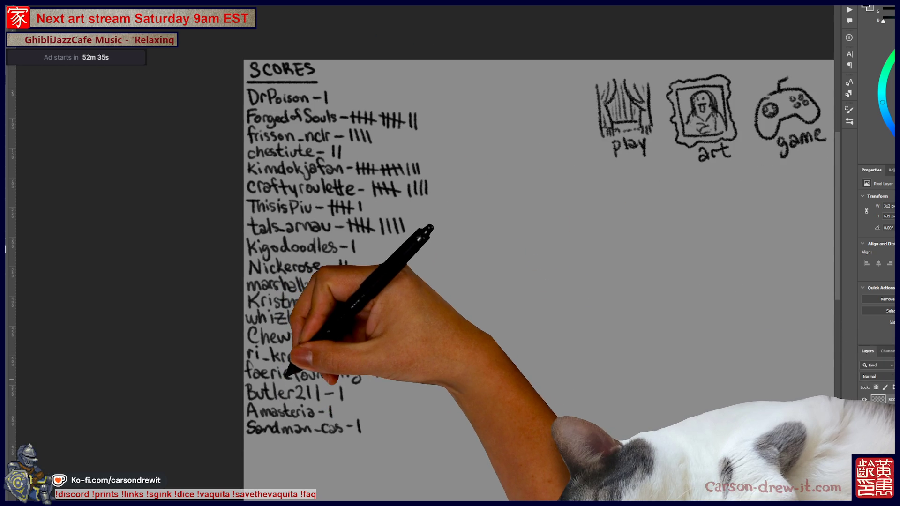
pyautogui.moveTo(315, 377); pyautogui.dragTo(342, 370)
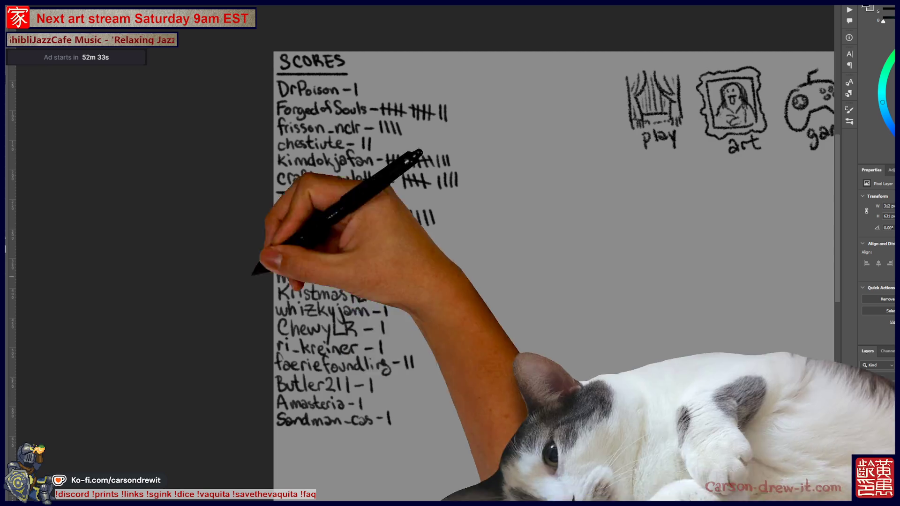
pyautogui.moveTo(287, 438)
pyautogui.mouseDown()
pyautogui.moveTo(288, 446)
pyautogui.moveTo(305, 443)
pyautogui.moveTo(345, 424)
pyautogui.moveTo(356, 429)
pyautogui.moveTo(349, 448)
pyautogui.moveTo(367, 441)
pyautogui.moveTo(384, 449)
pyautogui.mouseUp()
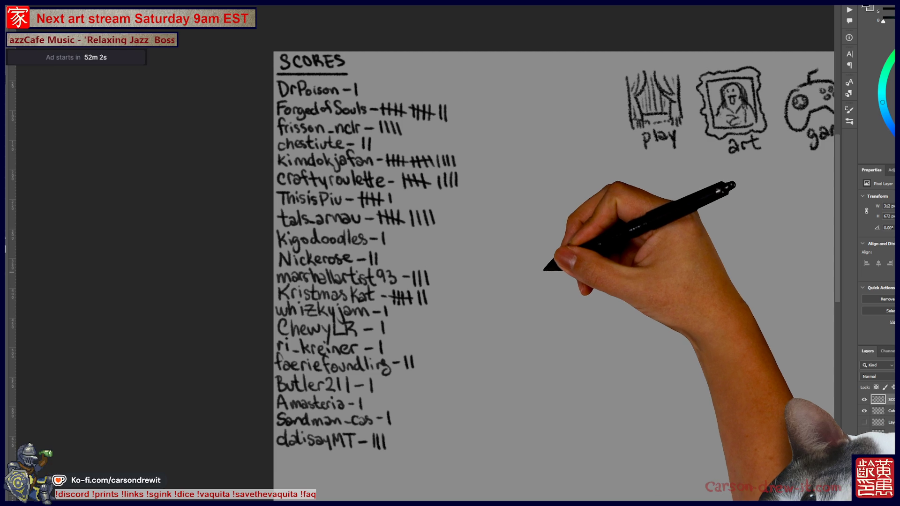
pyautogui.hscroll(2, 539, 277)
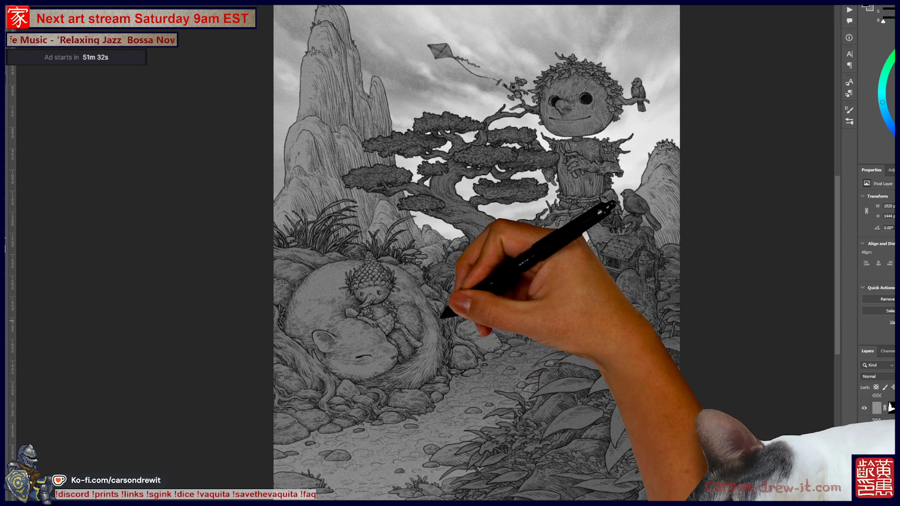
pyautogui.moveTo(561, 250); pyautogui.dragTo(584, 318)
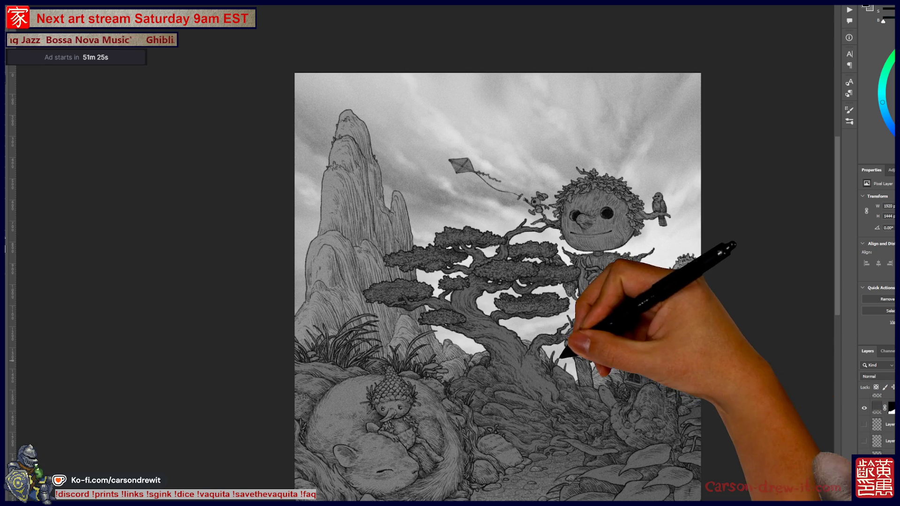
pyautogui.scroll(2, 496, 285)
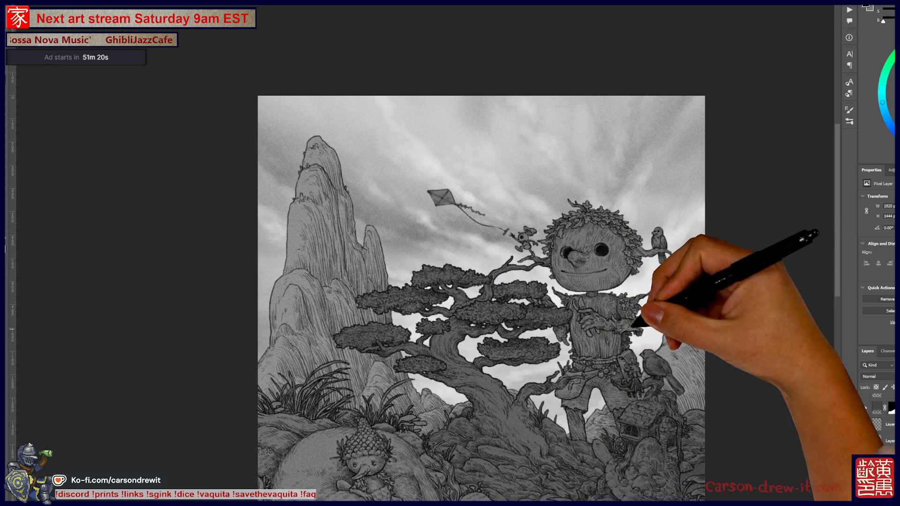
pyautogui.scroll(-2, 493, 281)
pyautogui.scroll(-1, 881, 424)
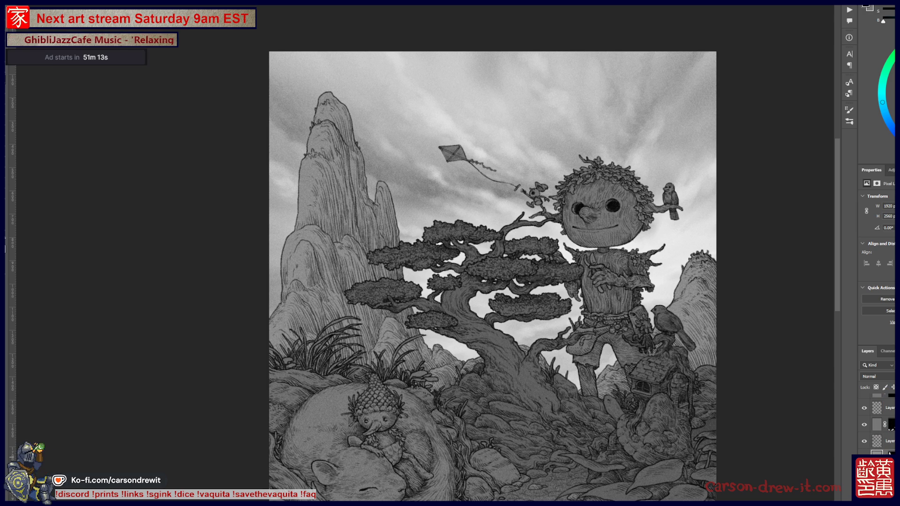
# Work on the pixel layer instead of its mask and lighten the left mountains and right hill
pyautogui.click(888, 451)
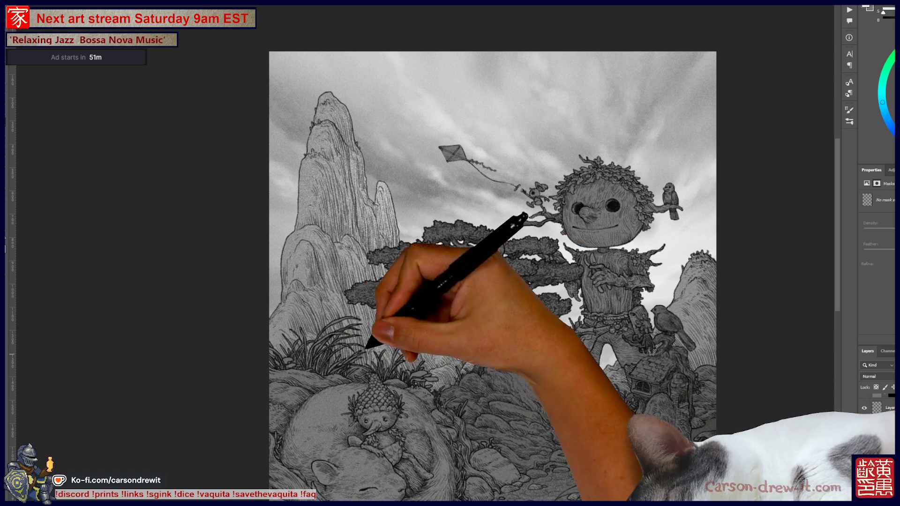
pyautogui.moveTo(673, 297); pyautogui.dragTo(637, 261)
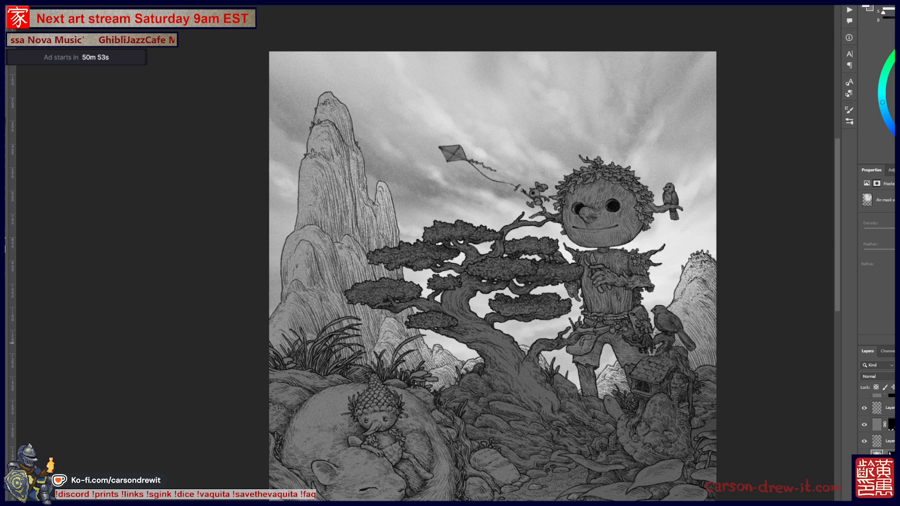
pyautogui.hotkey('alt', '[')
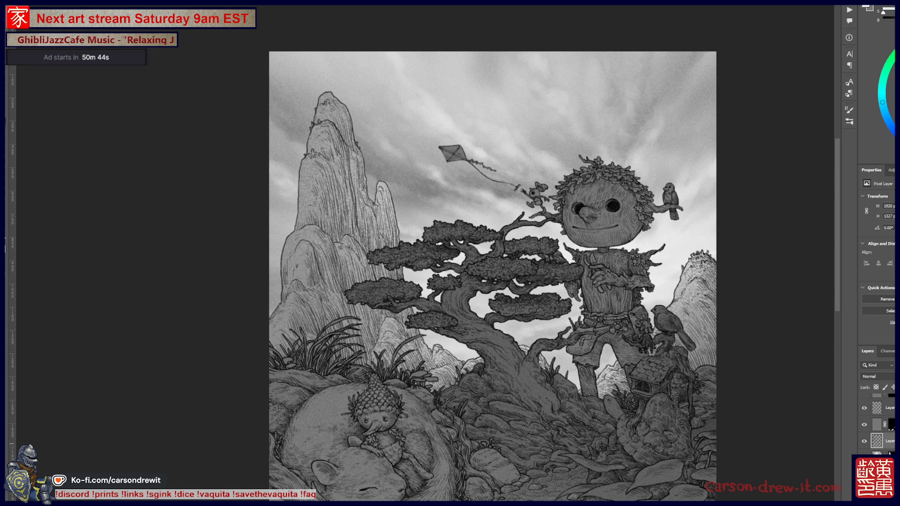
pyautogui.hotkey('ctrl', 'z')
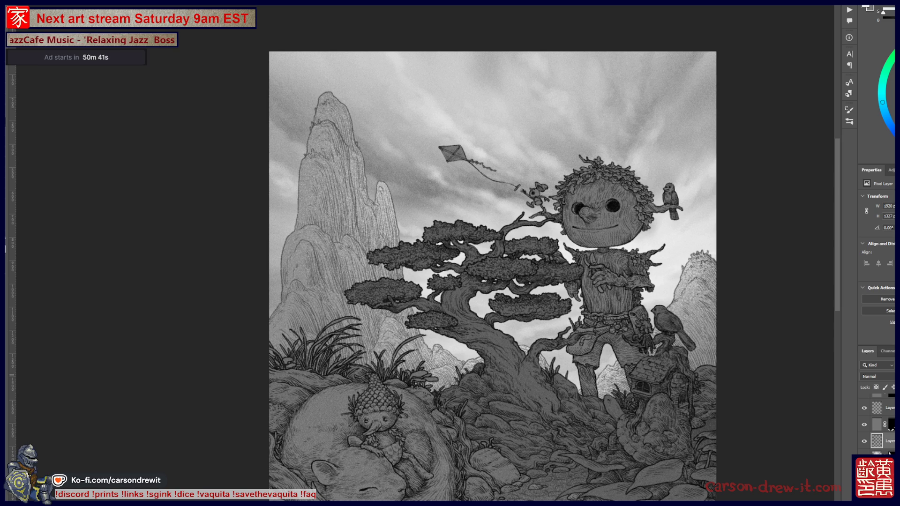
pyautogui.moveTo(515, 282); pyautogui.dragTo(506, 236)
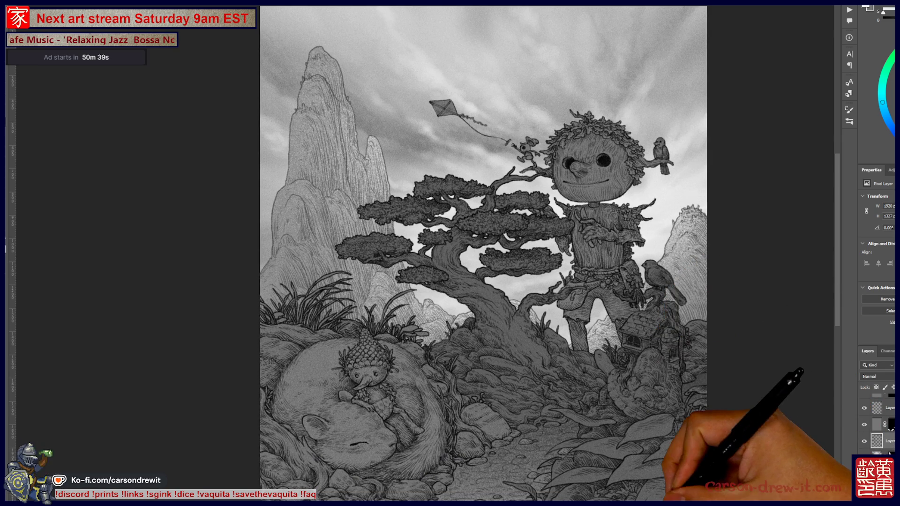
pyautogui.scroll(-3, 622, 348)
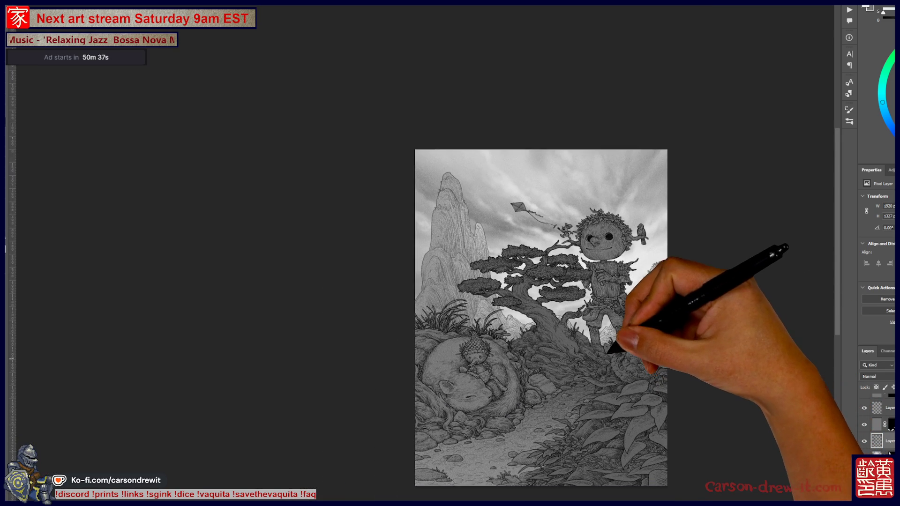
pyautogui.scroll(3, 590, 343)
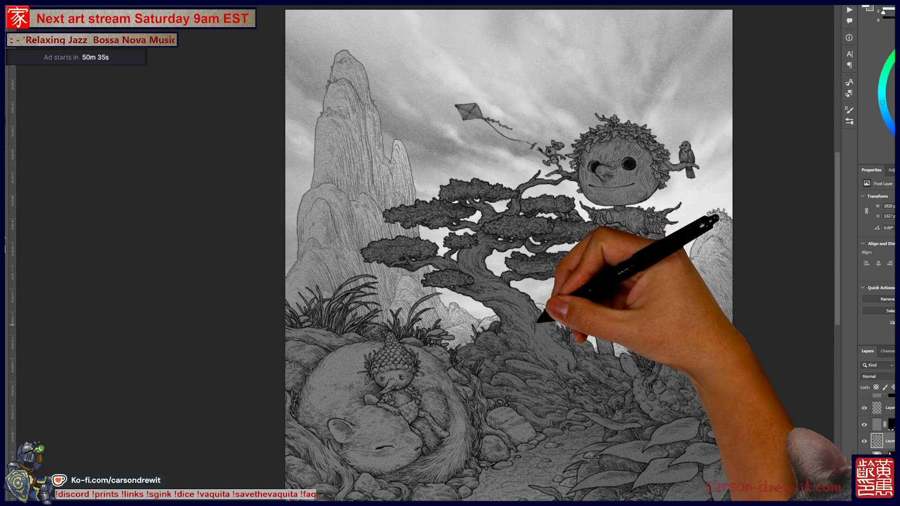
# Darken the layer with a Hue/Saturation Lightness of -18, then select another pixel layer
pyautogui.moveTo(515, 281); pyautogui.dragTo(531, 294)
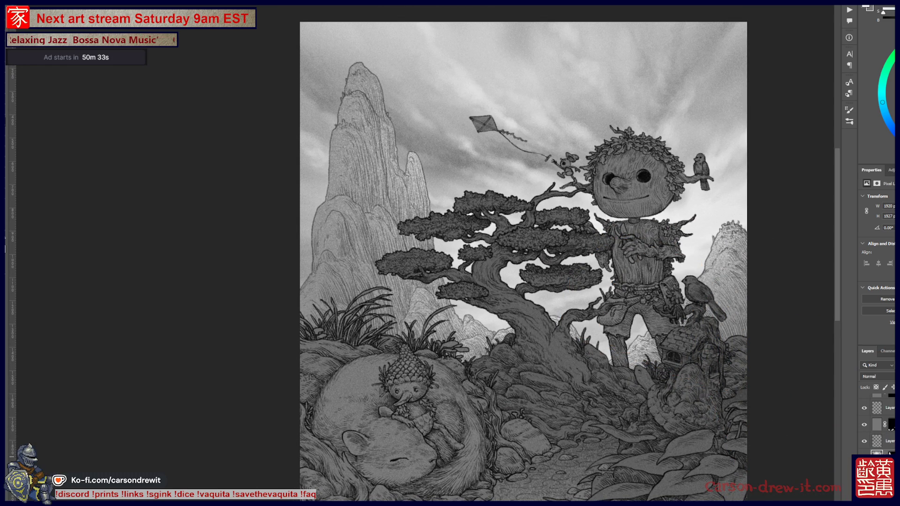
pyautogui.hotkey('ctrl', 'u')
pyautogui.moveTo(845, 270); pyautogui.dragTo(838, 270)
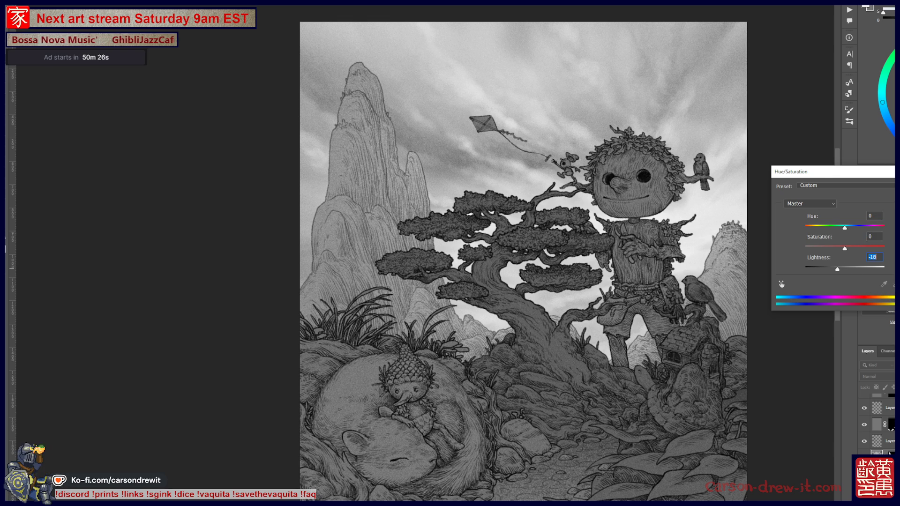
pyautogui.press('Return')
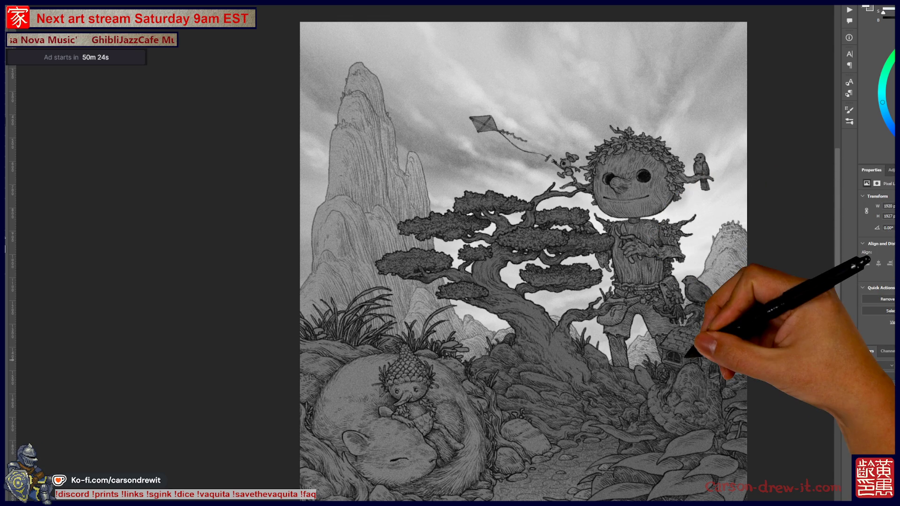
pyautogui.scroll(-2, 686, 363)
pyautogui.scroll(-2, 685, 360)
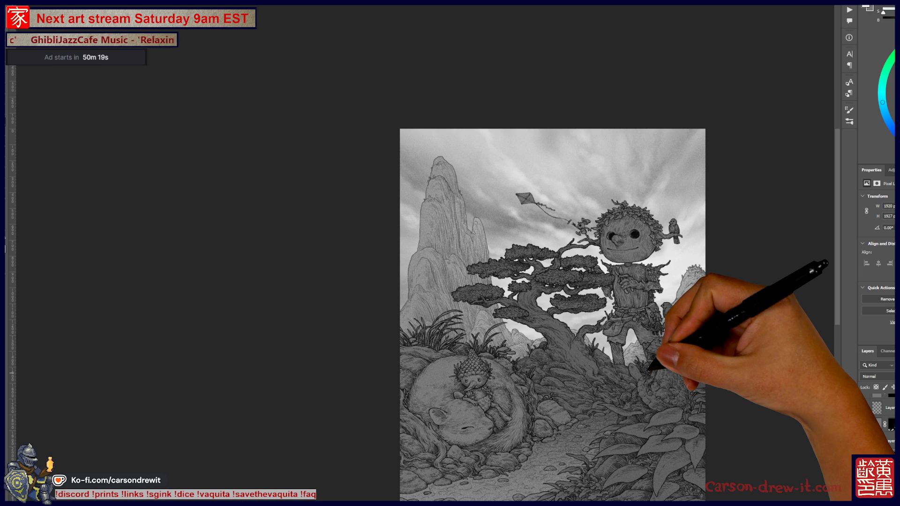
pyautogui.scroll(2, 650, 394)
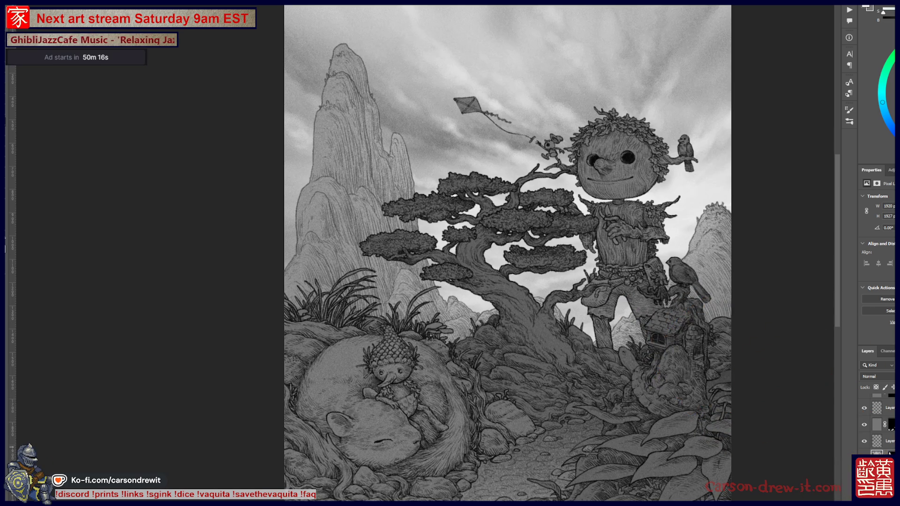
pyautogui.click(881, 441)
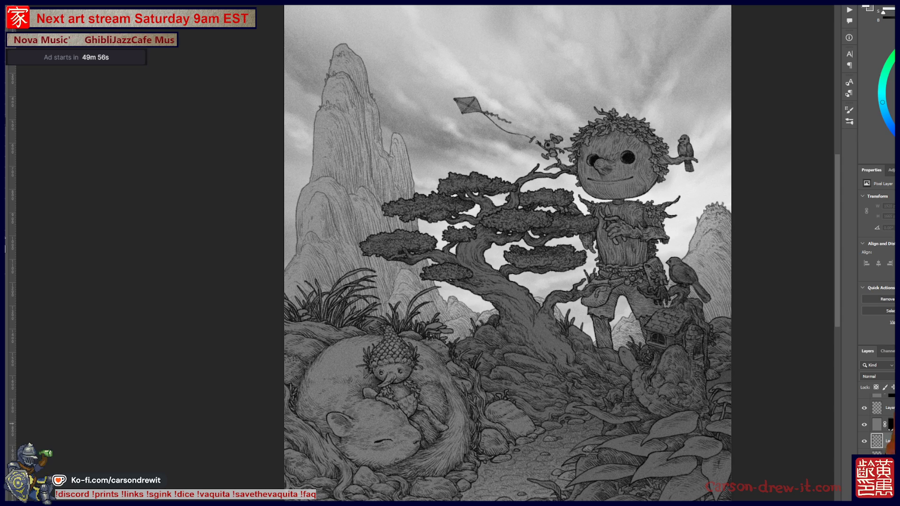
pyautogui.hotkey('ctrl', '-')
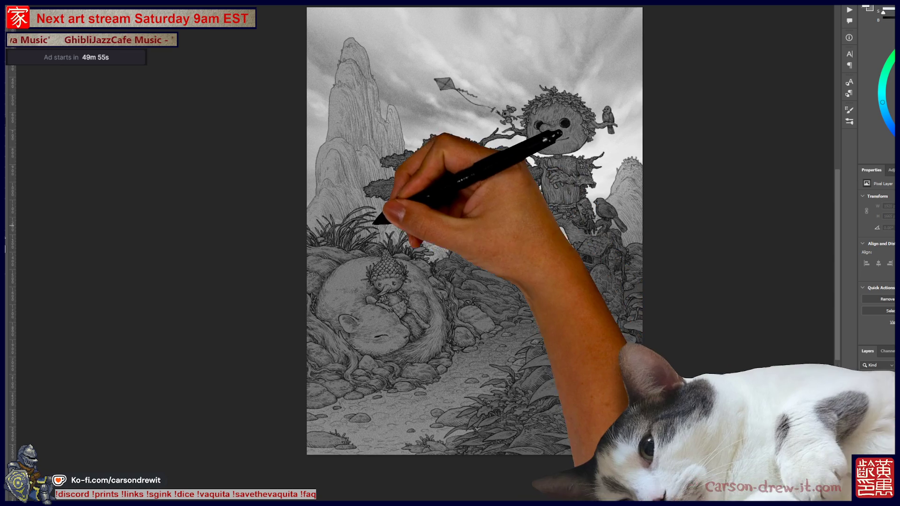
# Mask the working layer to a rectangular selection over the upper part of the artwork
pyautogui.moveTo(475, 230); pyautogui.dragTo(429, 269)
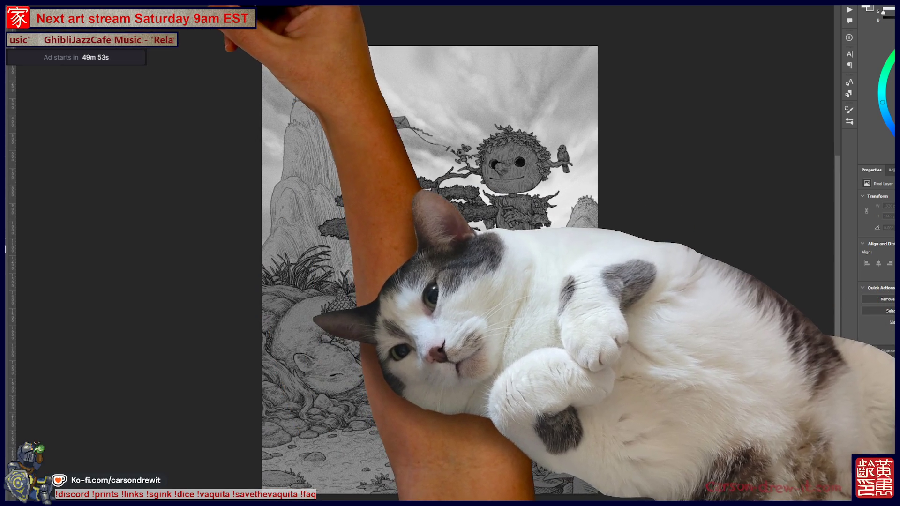
pyautogui.moveTo(261, 46); pyautogui.dragTo(598, 320)
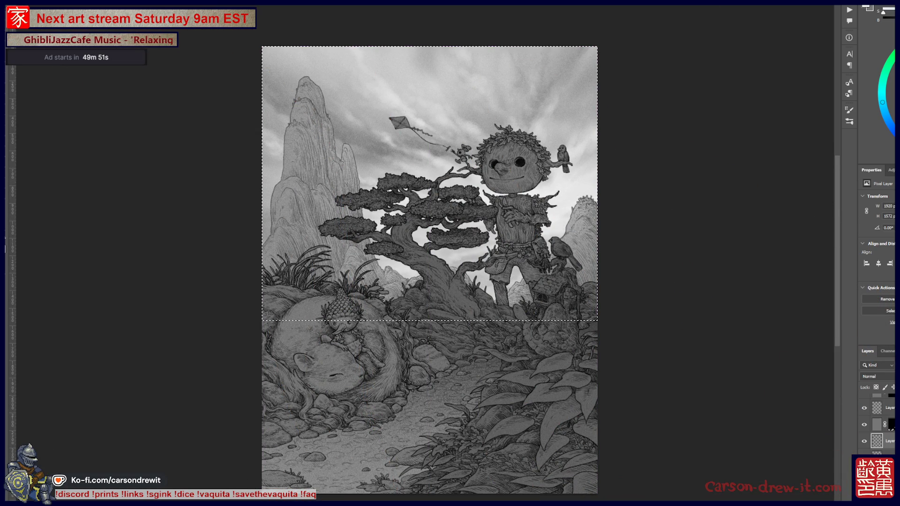
pyautogui.hotkey('ctrl', 'shift', 'm')
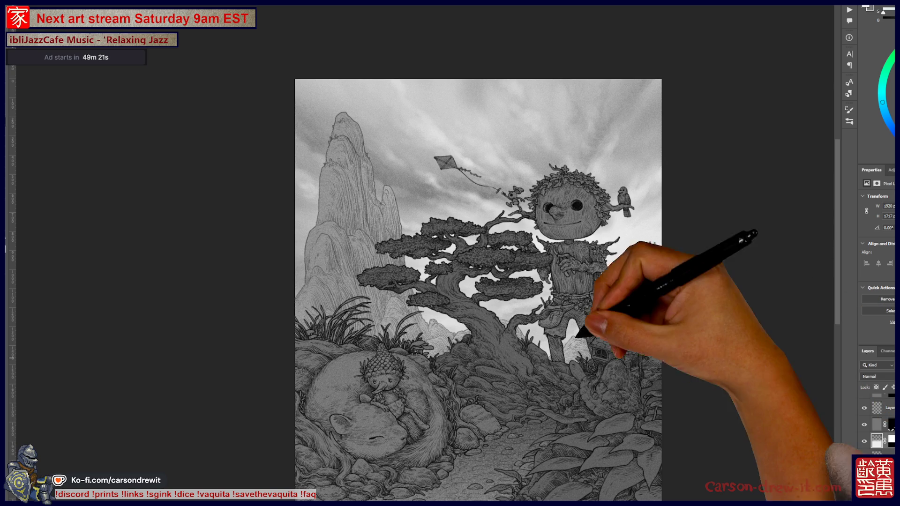
pyautogui.hotkey('ctrl', '+')
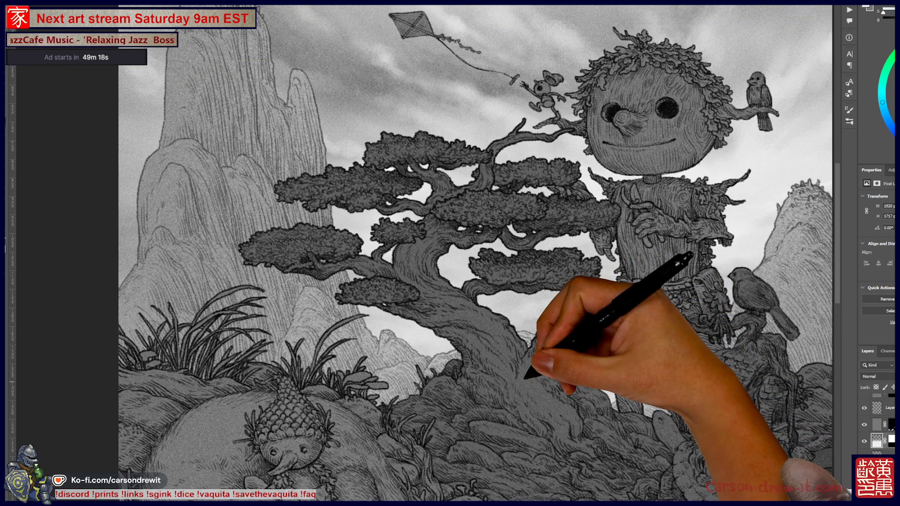
pyautogui.hotkey('ctrl', '-')
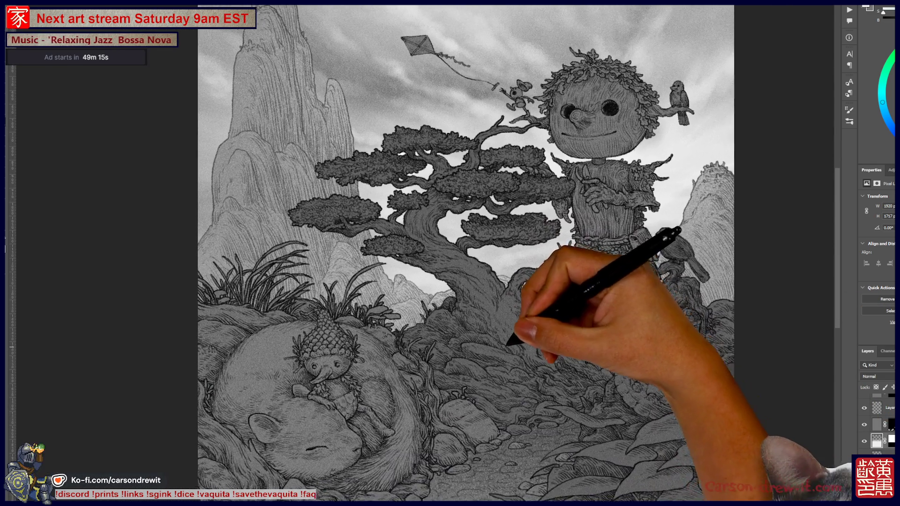
pyautogui.moveTo(509, 345)
pyautogui.mouseDown()
pyautogui.moveTo(506, 372)
pyautogui.moveTo(497, 375)
pyautogui.mouseUp()
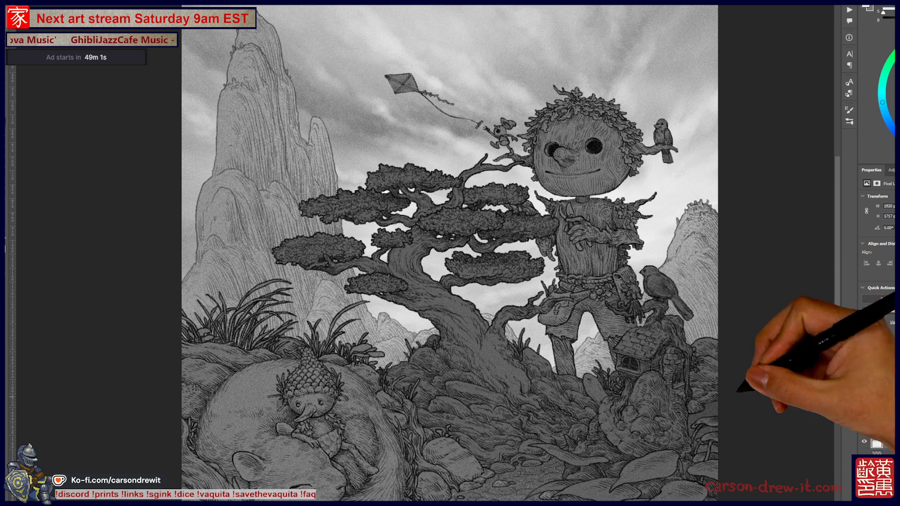
# Apply another negative Hue/Saturation Lightness shift to darken the illustration, then fit it on screen
pyautogui.moveTo(556, 320); pyautogui.dragTo(563, 228)
pyautogui.scroll(-2, 562, 228)
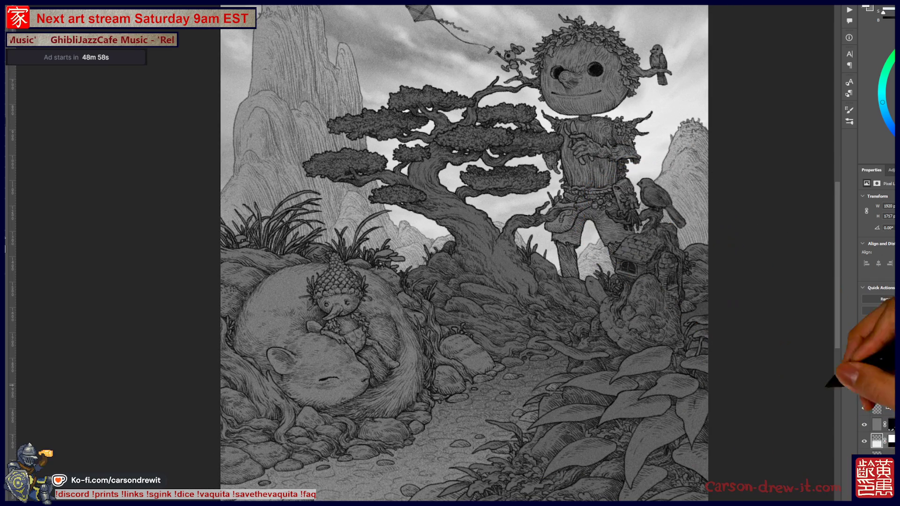
pyautogui.scroll(2, 877, 422)
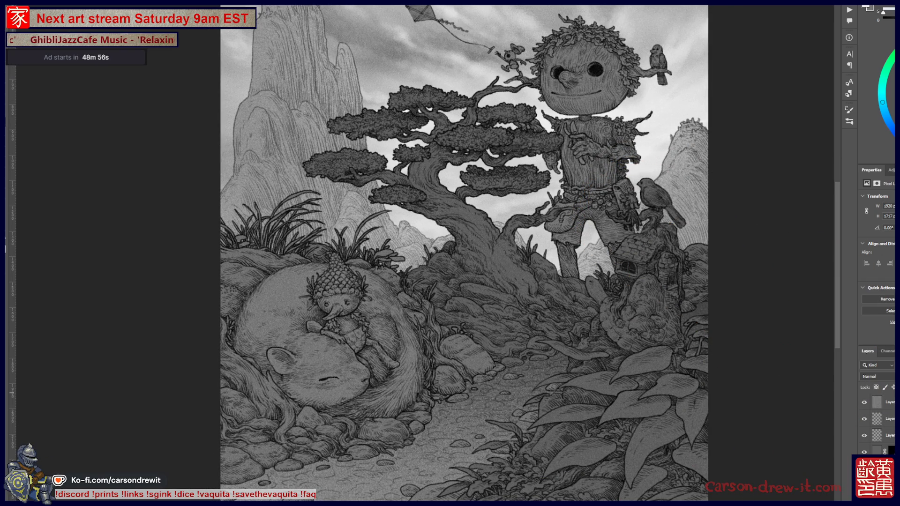
pyautogui.hotkey('ctrl', 'u')
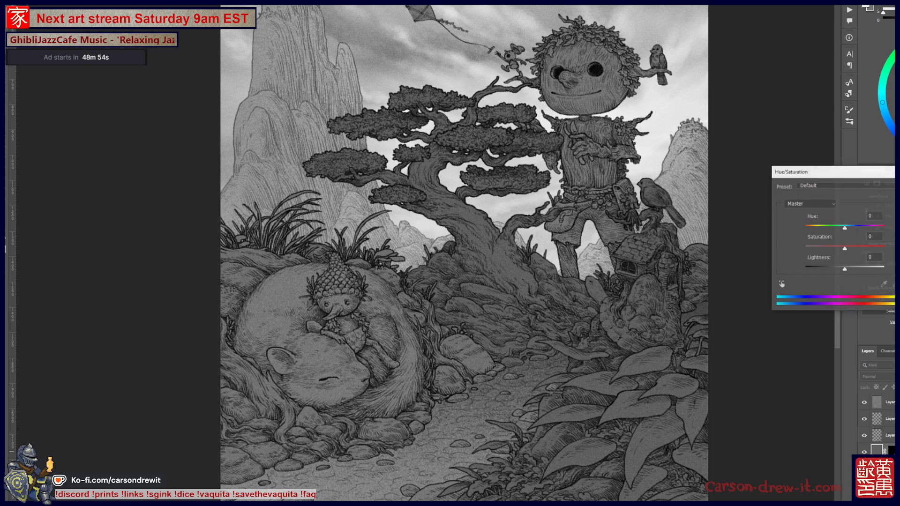
pyautogui.moveTo(845, 269); pyautogui.dragTo(836, 269)
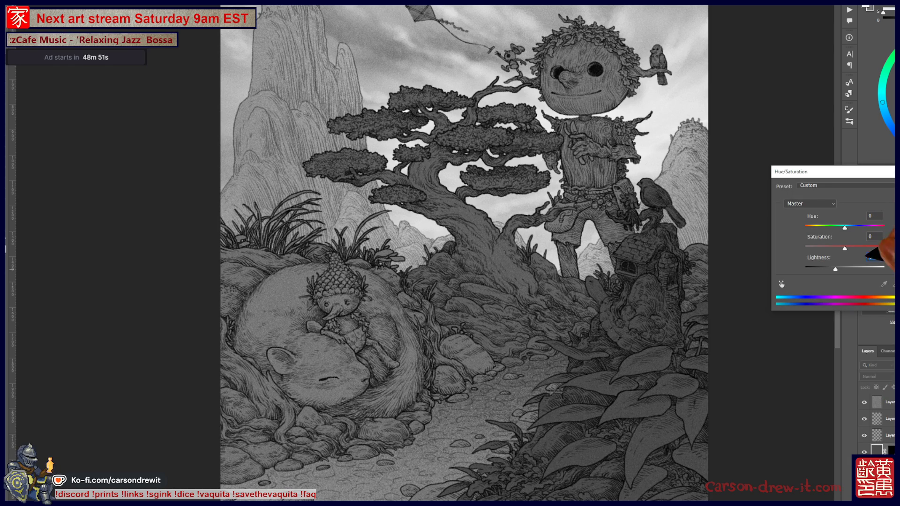
pyautogui.press('Return')
pyautogui.hotkey('ctrl', '0')
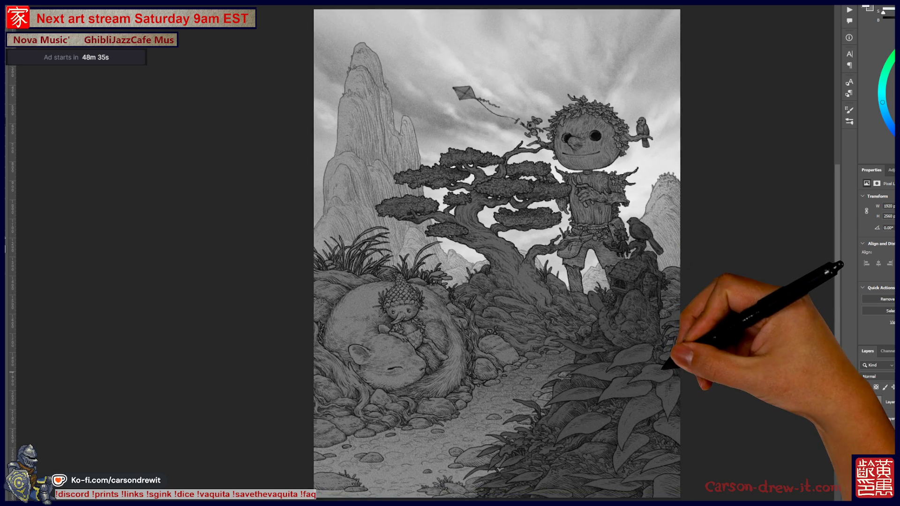
pyautogui.scroll(3, 692, 308)
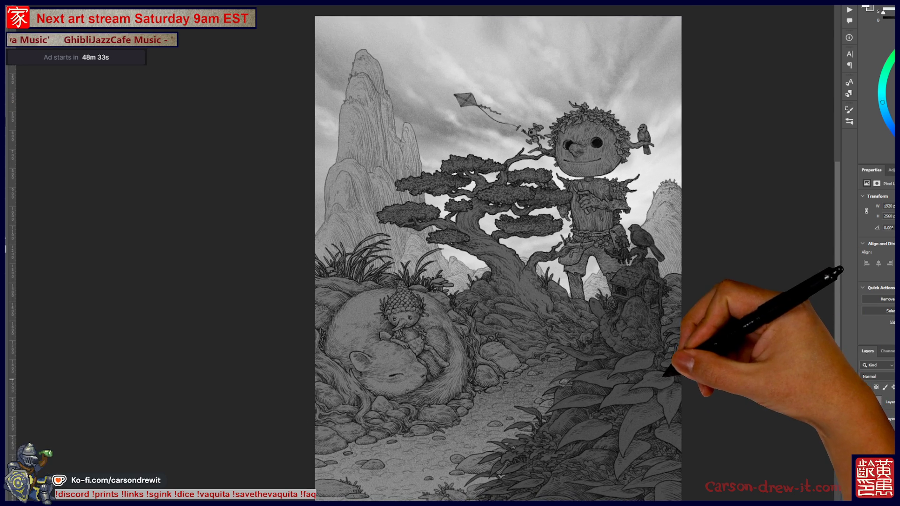
pyautogui.scroll(3, 469, 253)
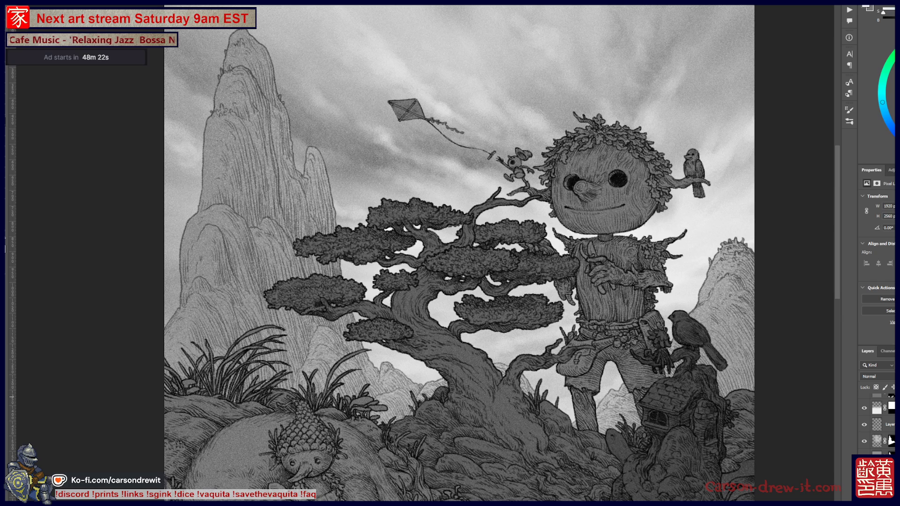
pyautogui.scroll(-1, 877, 424)
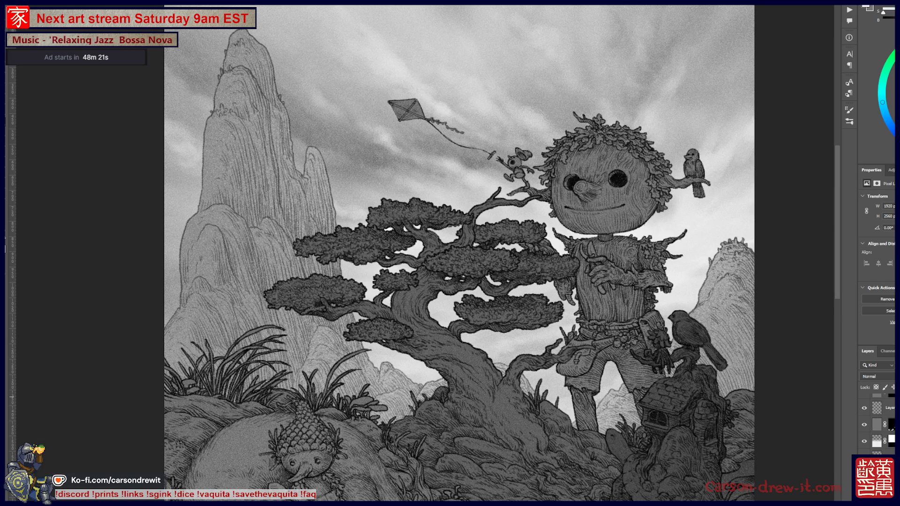
pyautogui.scroll(1, 877, 424)
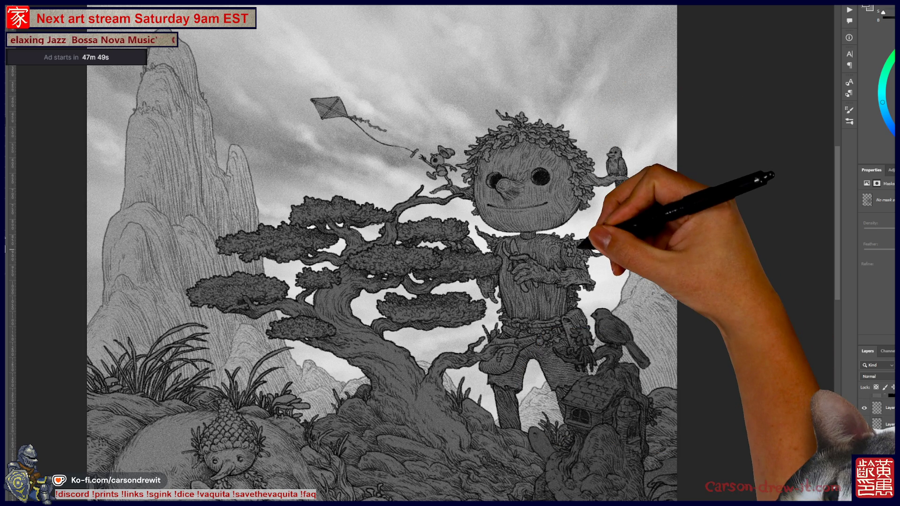
pyautogui.moveTo(375, 254); pyautogui.dragTo(408, 225)
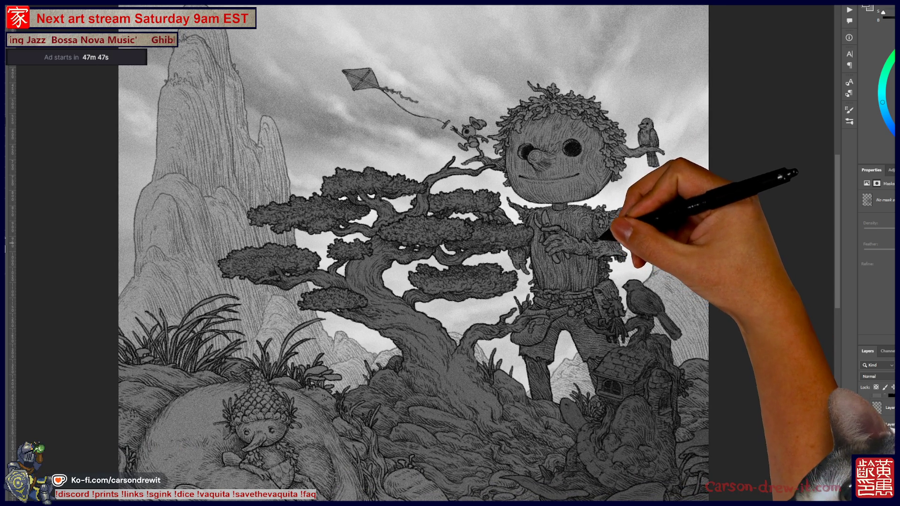
pyautogui.moveTo(450, 253); pyautogui.dragTo(425, 277)
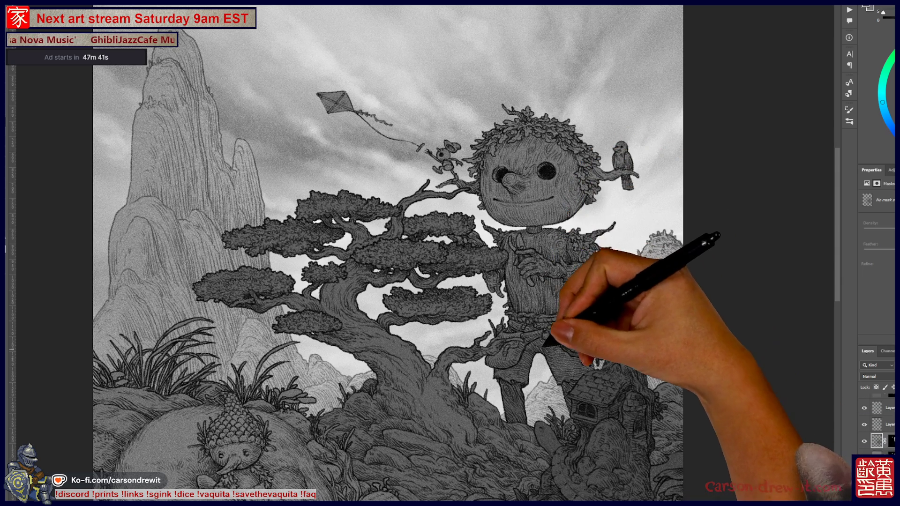
pyautogui.hotkey('ctrl', 'z')
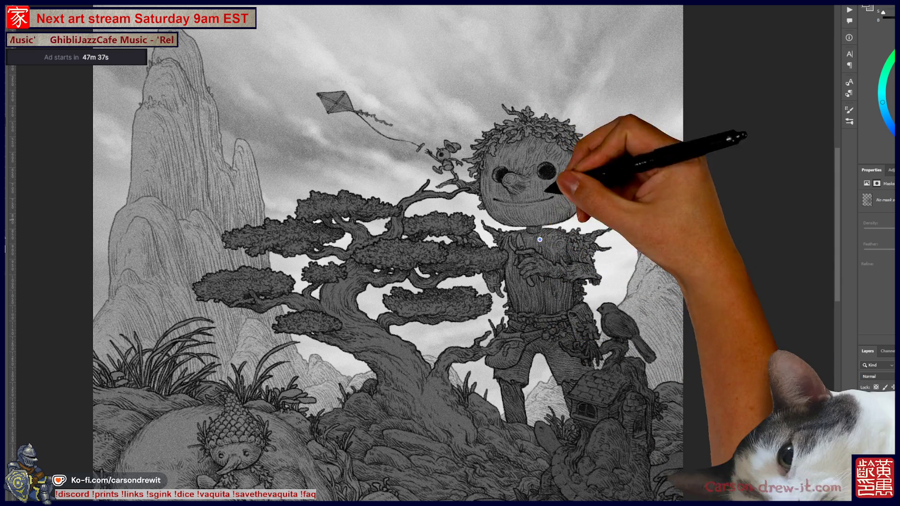
pyautogui.hotkey('ctrl', 'shift', 'z')
pyautogui.scroll(2, 389, 253)
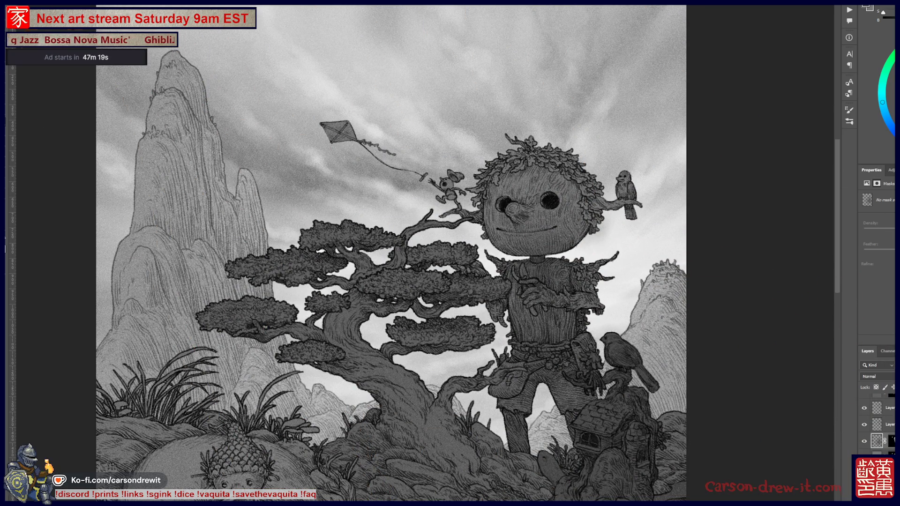
pyautogui.scroll(-2, 392, 253)
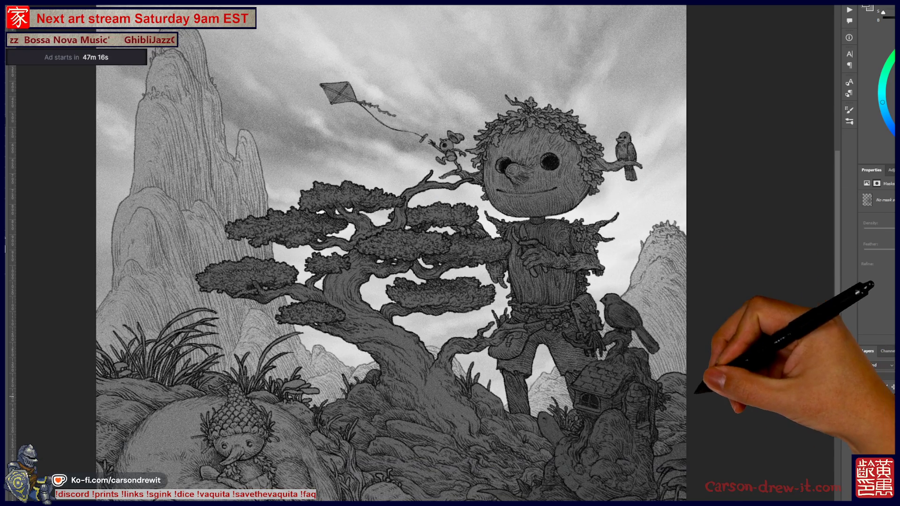
pyautogui.scroll(-3, 440, 253)
pyautogui.scroll(4, 441, 253)
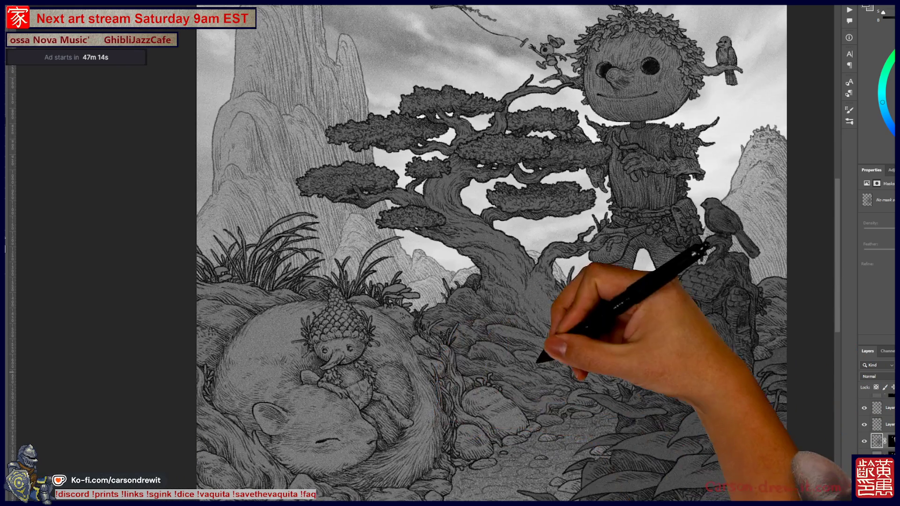
pyautogui.scroll(2, 469, 253)
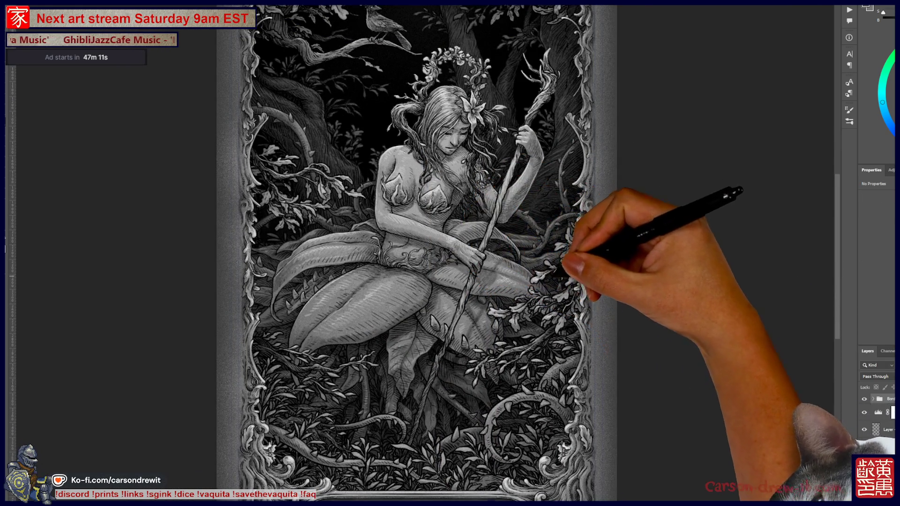
pyautogui.scroll(-3, 450, 253)
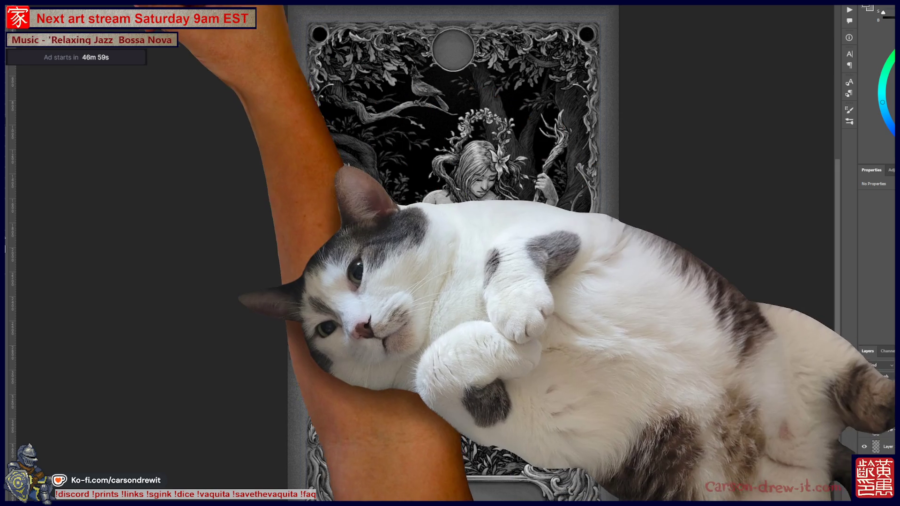
pyautogui.hotkey('ctrl', '+')
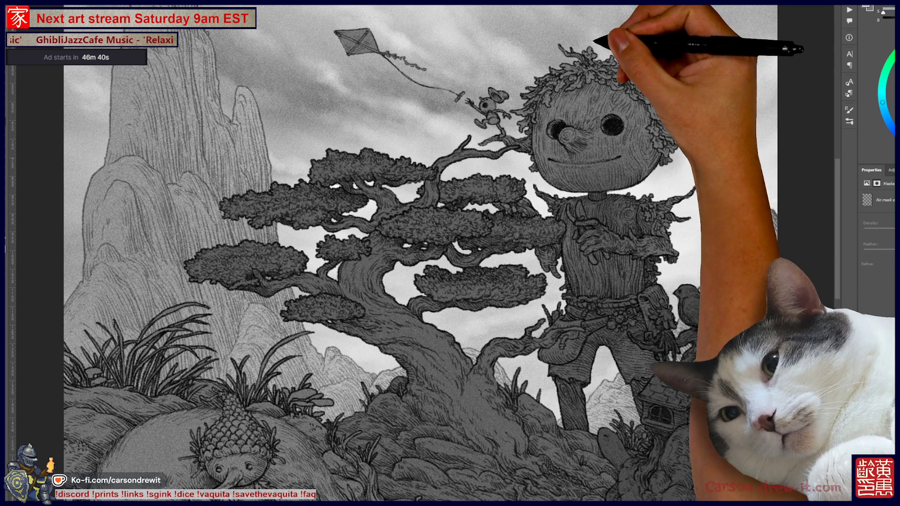
pyautogui.scroll(3, 412, 253)
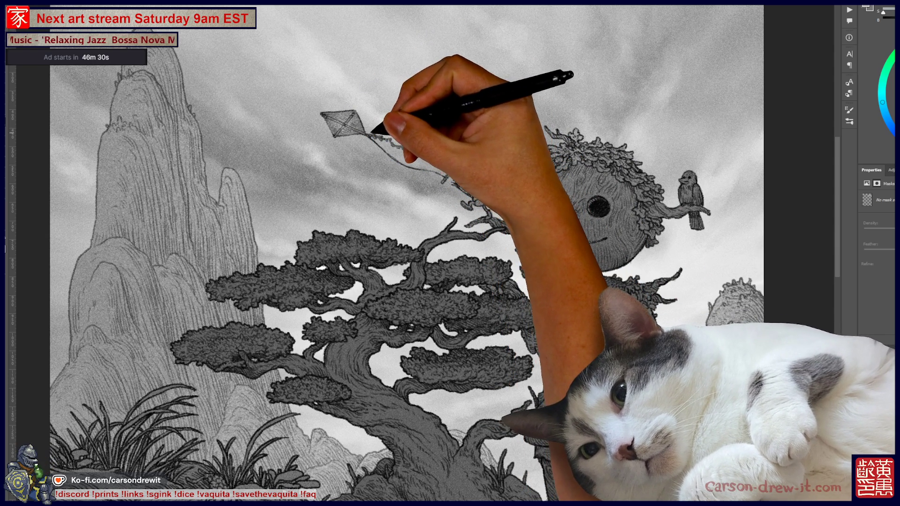
pyautogui.scroll(-2, 343, 124)
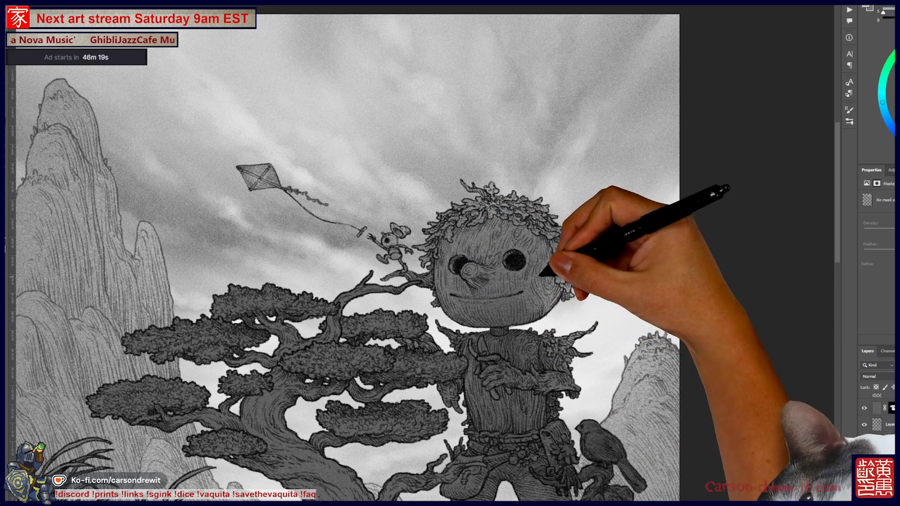
pyautogui.scroll(-3, 347, 253)
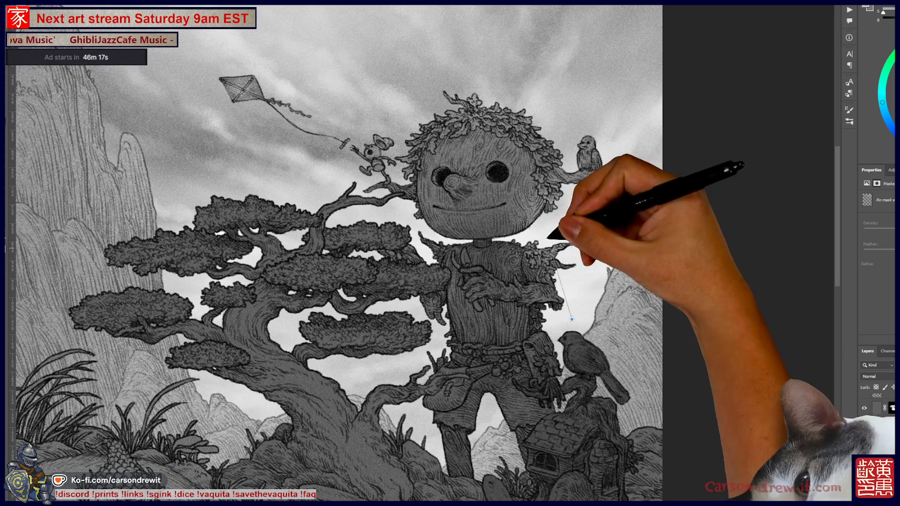
pyautogui.scroll(-2, 341, 253)
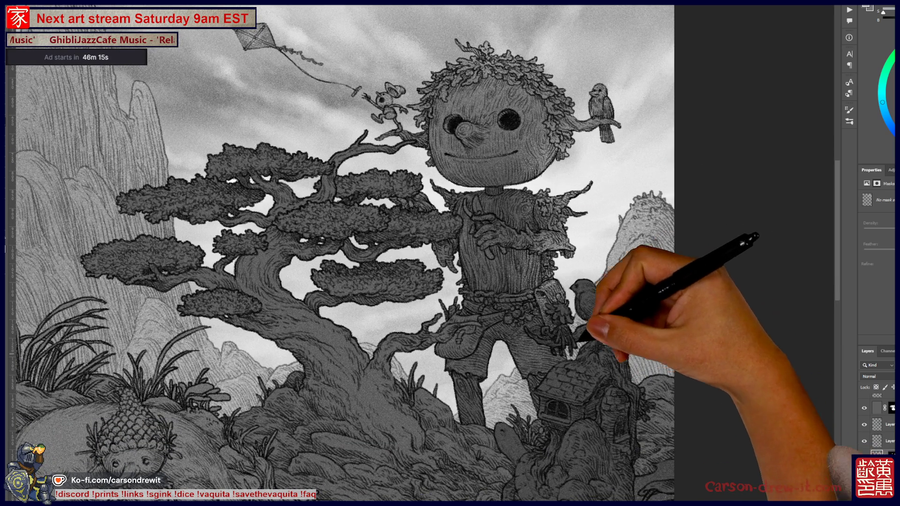
pyautogui.scroll(2, 341, 253)
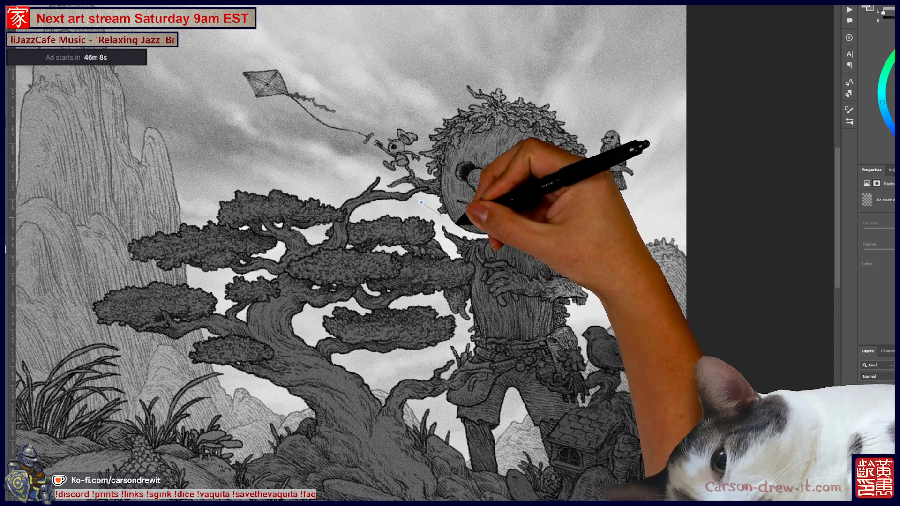
pyautogui.scroll(2, 341, 253)
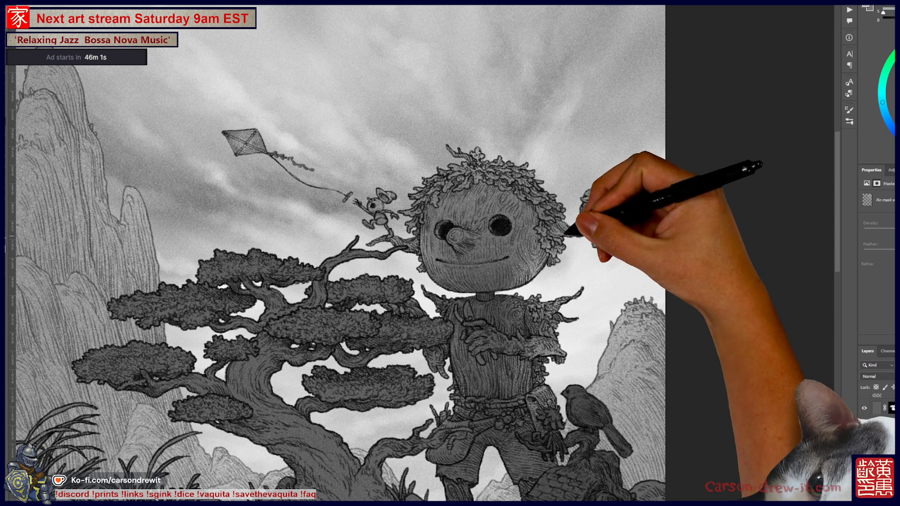
pyautogui.scroll(-2, 338, 253)
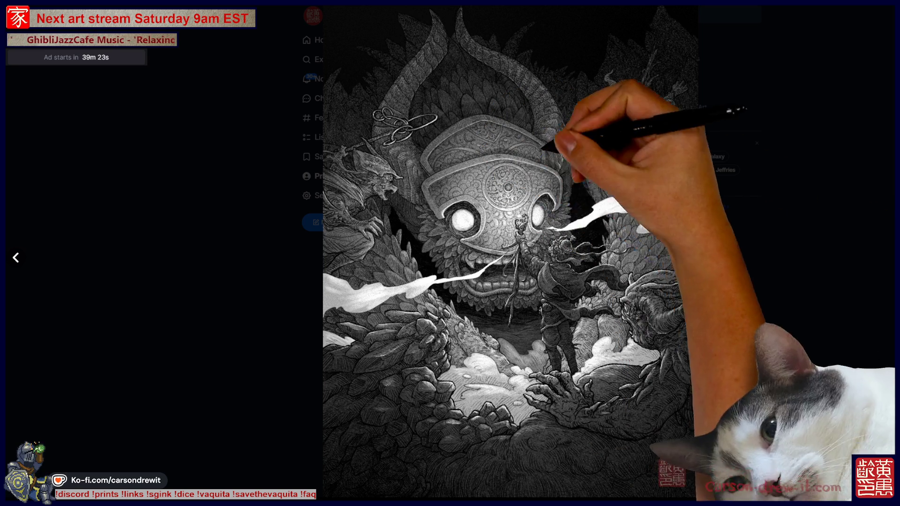
# Close the full-size creature artwork to return to the Bluesky profile
pyautogui.press('Escape')
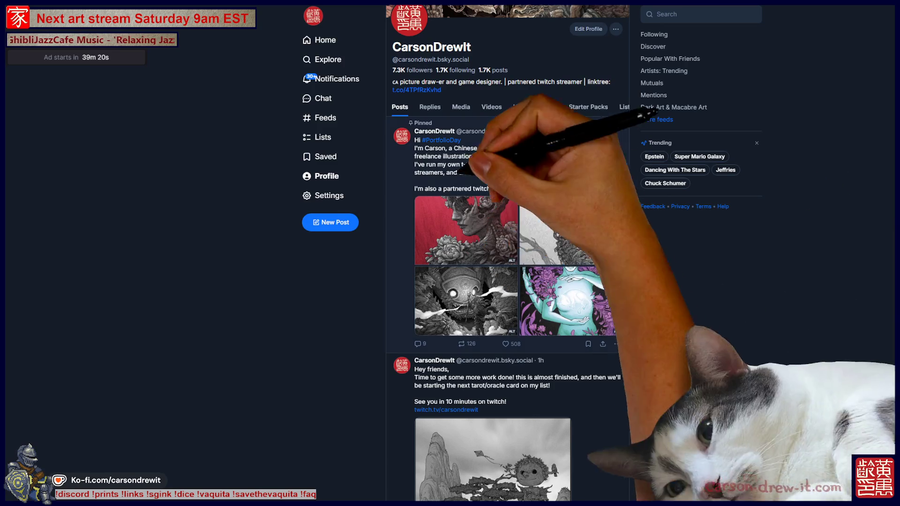
# Scroll down the profile feed, view the skull-and-jewels artwork full-size, then close it
pyautogui.scroll(-15, 508, 257)
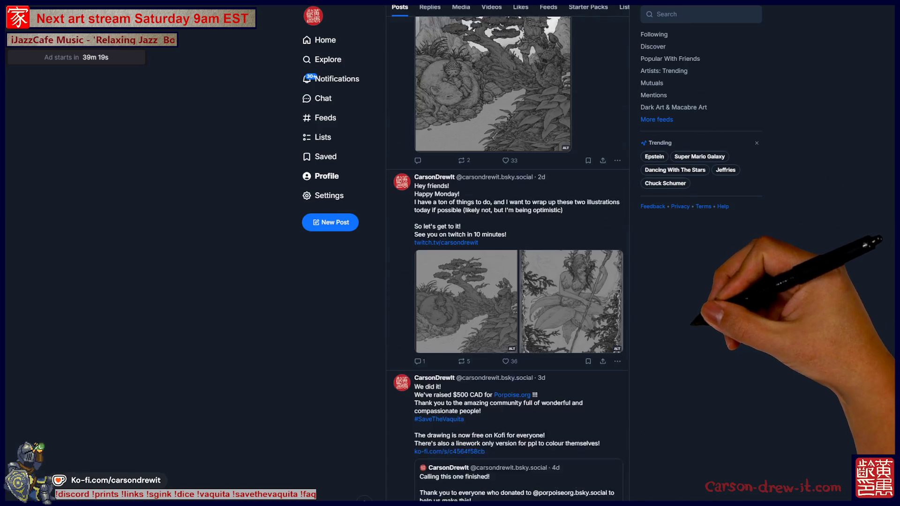
pyautogui.scroll(-15, 507, 257)
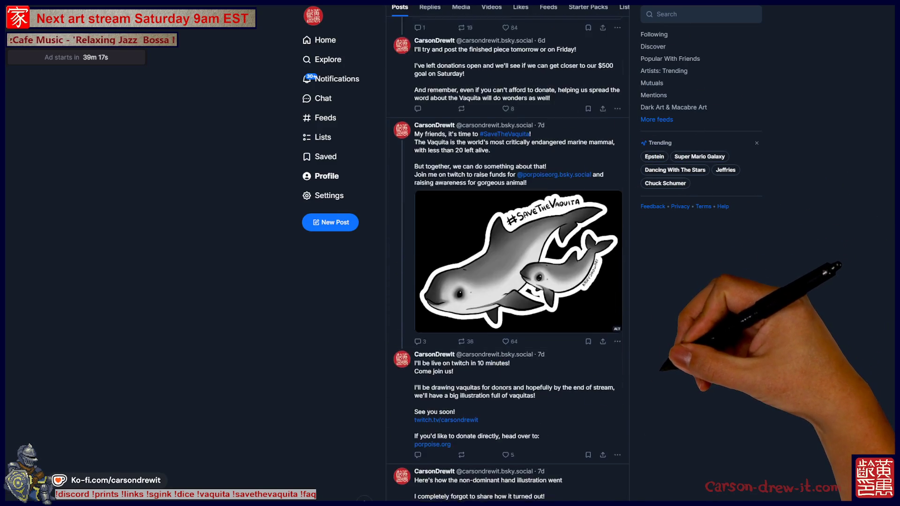
pyautogui.scroll(-15, 507, 258)
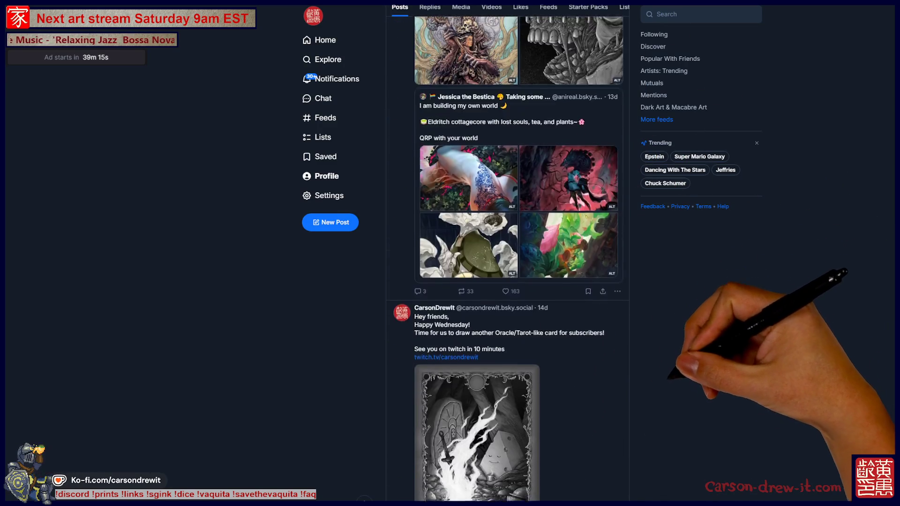
pyautogui.scroll(3, 507, 258)
pyautogui.click(469, 220)
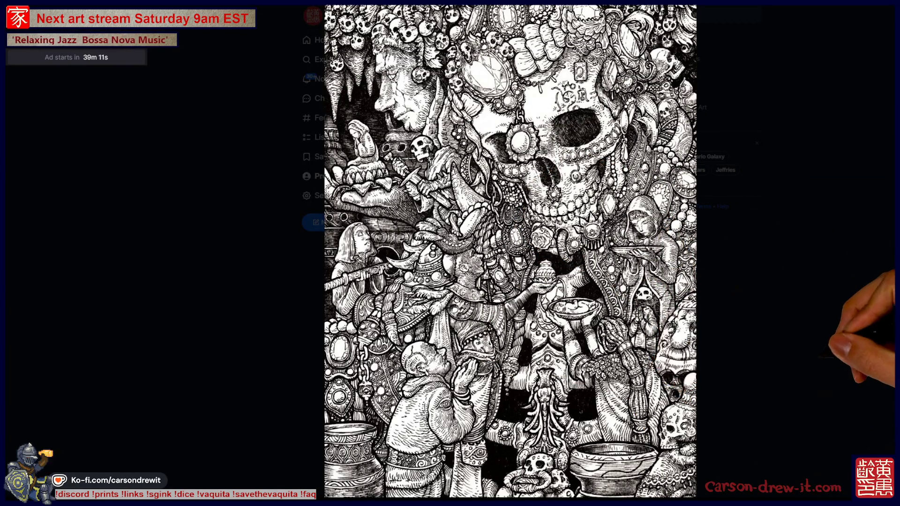
pyautogui.press('Escape')
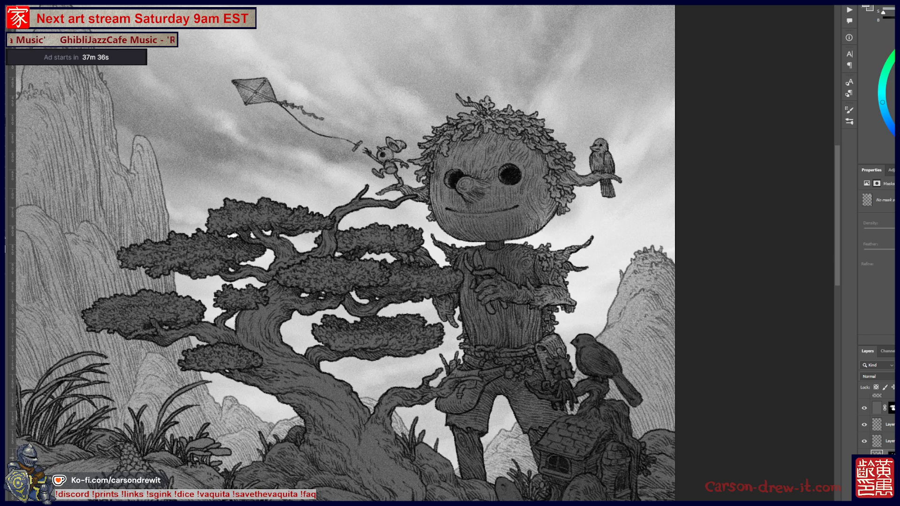
pyautogui.hotkey('ctrl', '0')
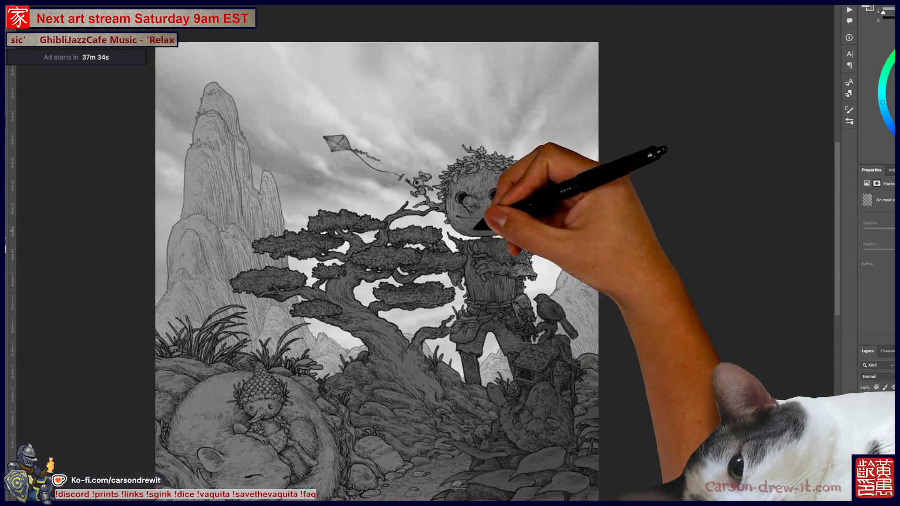
pyautogui.hotkey('ctrl', '+')
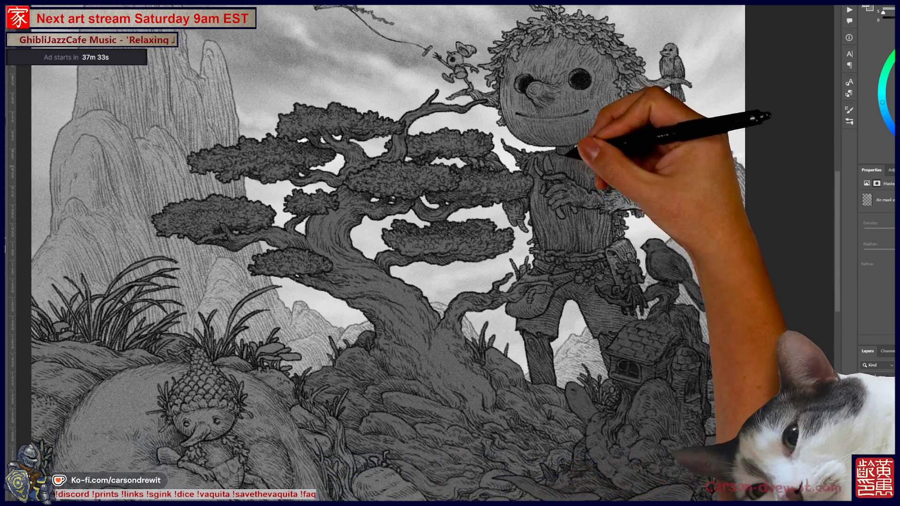
pyautogui.hotkey('ctrl', '+')
pyautogui.hotkey('ctrl', '+')
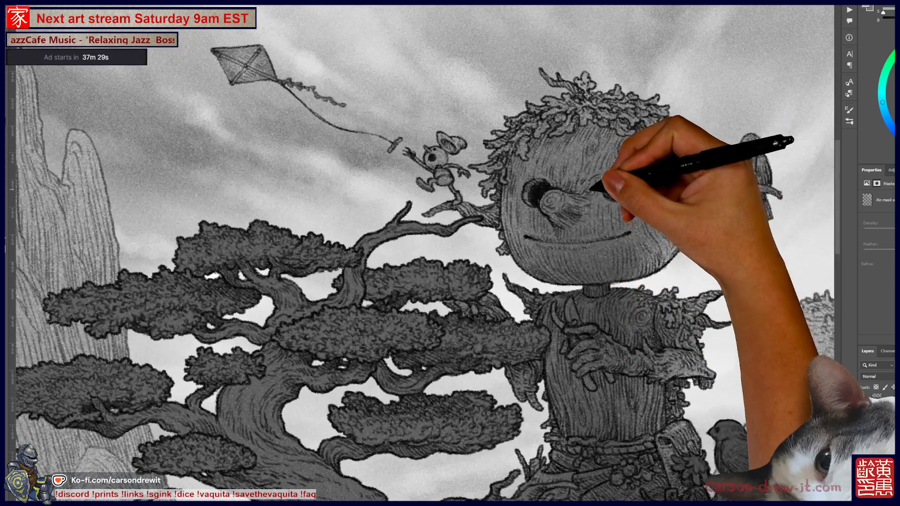
pyautogui.hotkey('ctrl', '-')
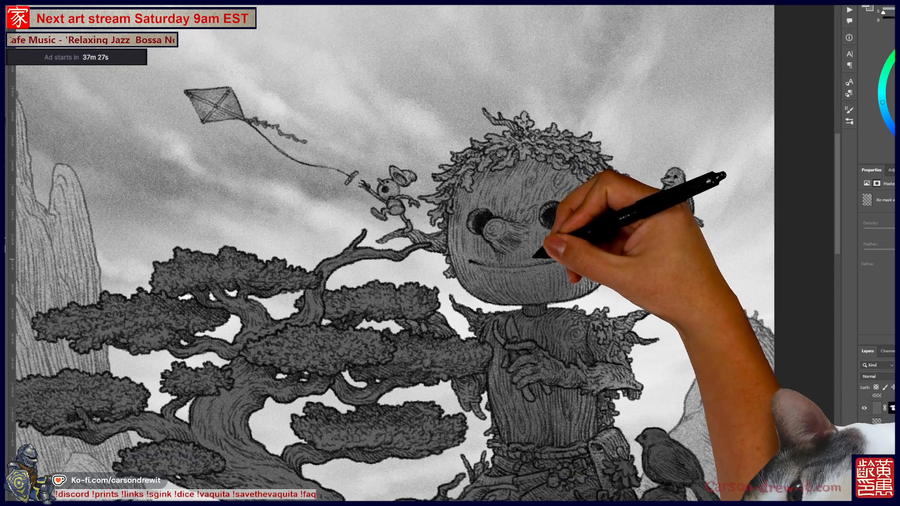
pyautogui.hotkey('ctrl', '+')
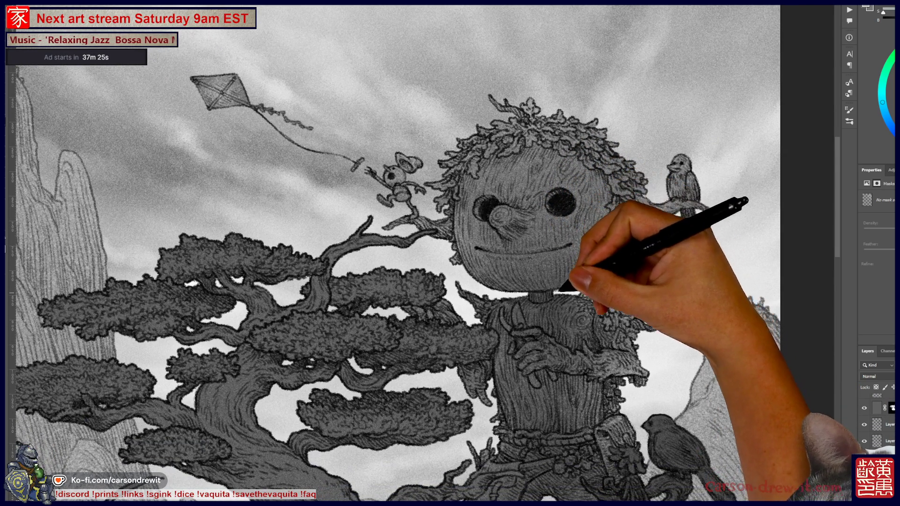
pyautogui.hotkey('ctrl', '-')
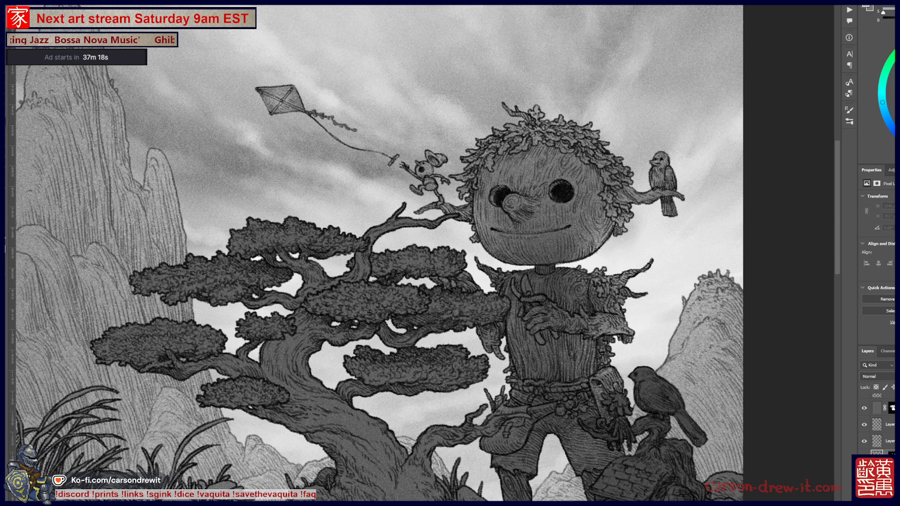
# Pick a new shade and paint detail and shading around the wooden figure's right eye and nose
pyautogui.click(884, 99)
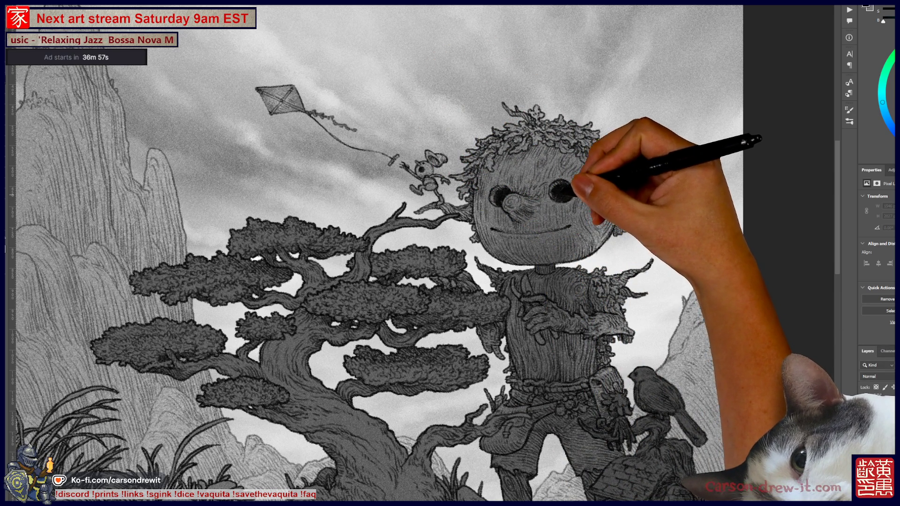
pyautogui.moveTo(560, 186)
pyautogui.mouseDown()
pyautogui.moveTo(565, 196)
pyautogui.moveTo(492, 190)
pyautogui.mouseUp()
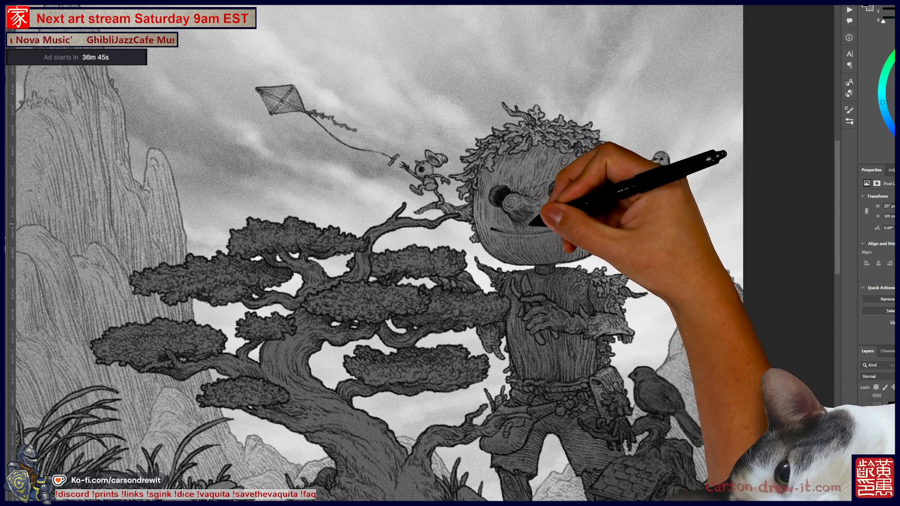
pyautogui.moveTo(532, 218); pyautogui.dragTo(529, 221)
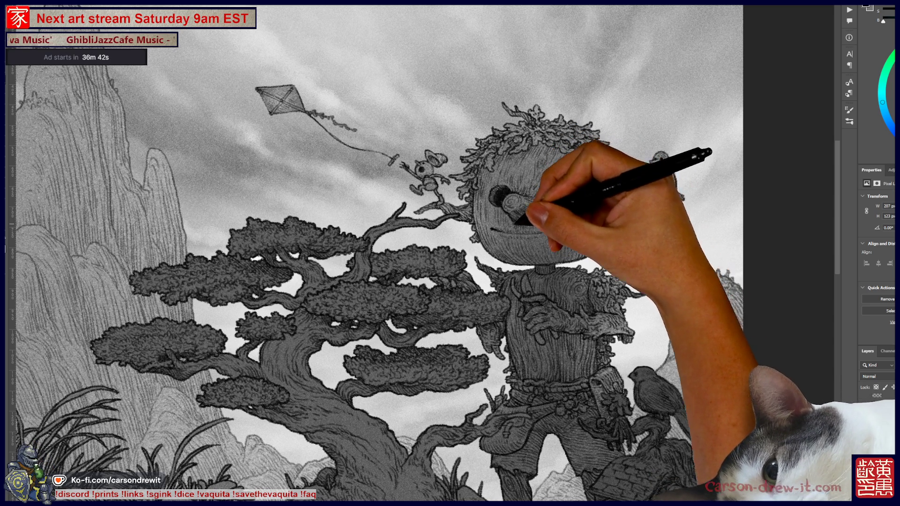
pyautogui.moveTo(516, 218)
pyautogui.mouseDown()
pyautogui.moveTo(504, 230)
pyautogui.moveTo(493, 195)
pyautogui.moveTo(575, 225)
pyautogui.moveTo(493, 195)
pyautogui.moveTo(522, 234)
pyautogui.moveTo(490, 157)
pyautogui.moveTo(528, 145)
pyautogui.moveTo(507, 157)
pyautogui.moveTo(518, 140)
pyautogui.moveTo(497, 168)
pyautogui.moveTo(526, 175)
pyautogui.moveTo(534, 142)
pyautogui.mouseUp()
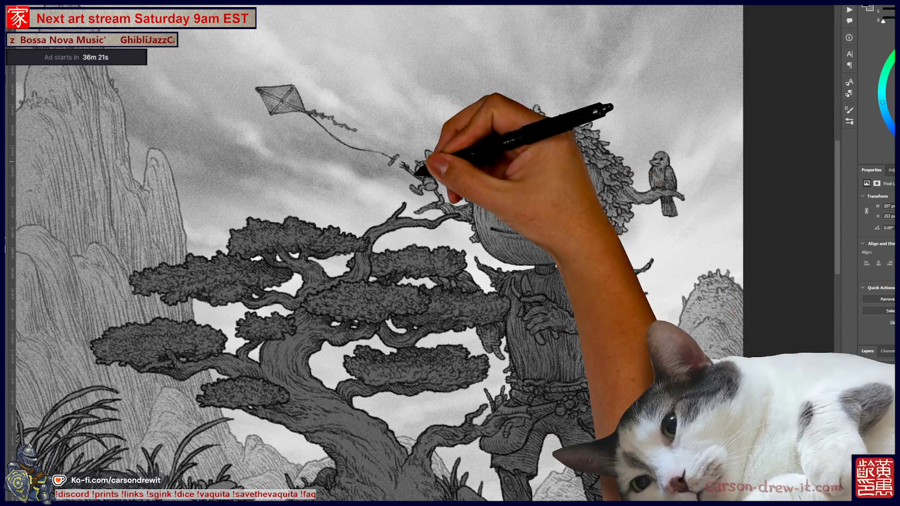
pyautogui.moveTo(526, 161)
pyautogui.mouseDown()
pyautogui.moveTo(482, 180)
pyautogui.moveTo(507, 156)
pyautogui.mouseUp()
pyautogui.moveTo(519, 237)
pyautogui.mouseDown()
pyautogui.moveTo(483, 209)
pyautogui.moveTo(558, 187)
pyautogui.mouseUp()
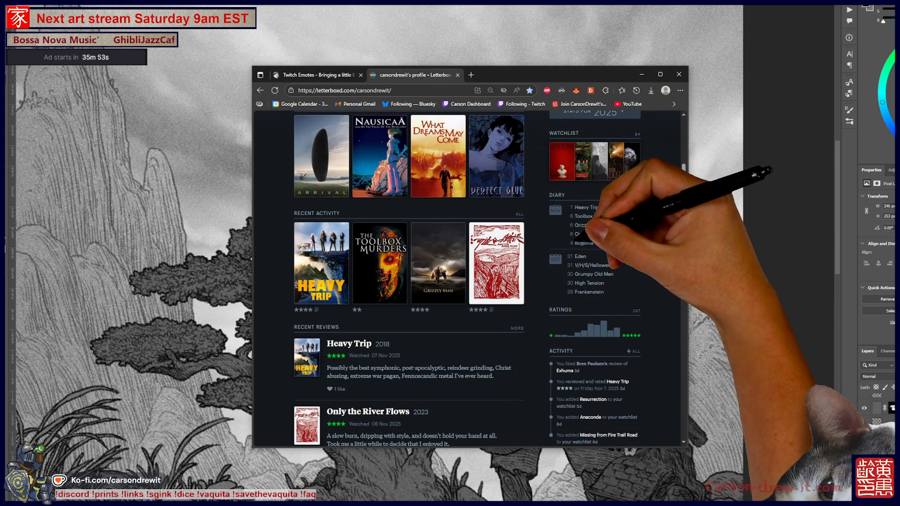
# Glance at the Only the River Flows review, then open the watched-films list and adjust its zoom
pyautogui.click(513, 232)
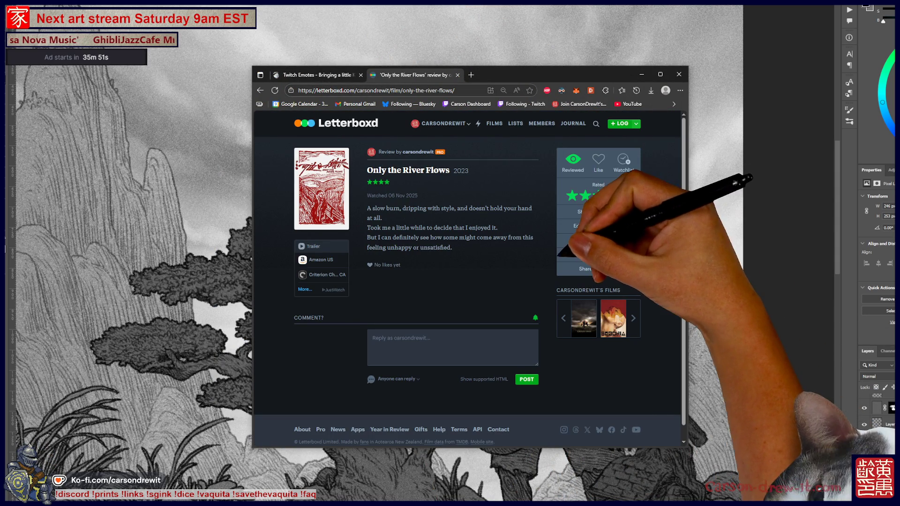
pyautogui.hotkey('alt', 'Left')
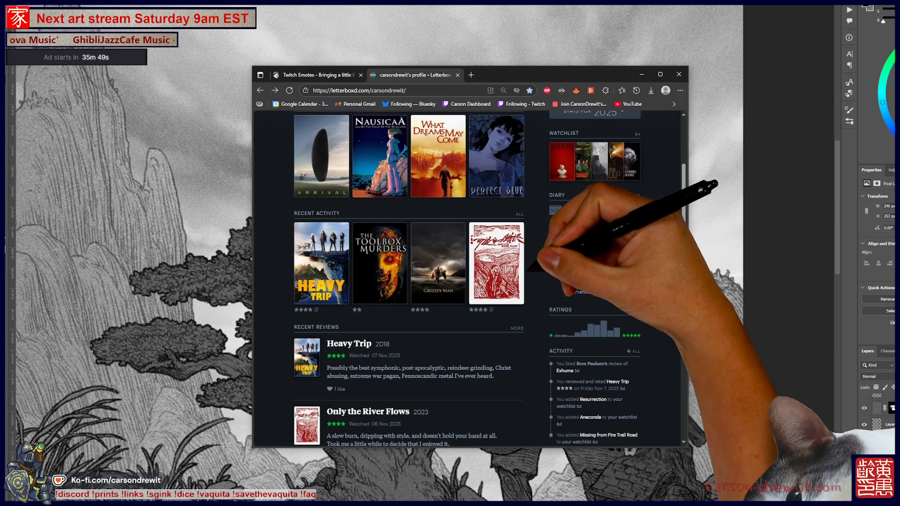
pyautogui.click(519, 214)
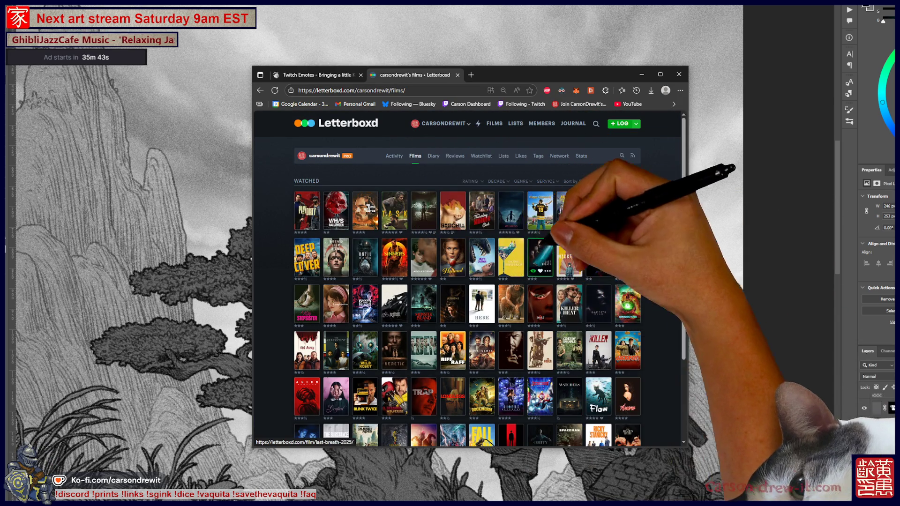
pyautogui.hotkey('ctrl', '+')
pyautogui.hotkey('ctrl', '+')
pyautogui.hotkey('ctrl', '+')
pyautogui.hotkey('ctrl', '+')
pyautogui.hotkey('ctrl', '+')
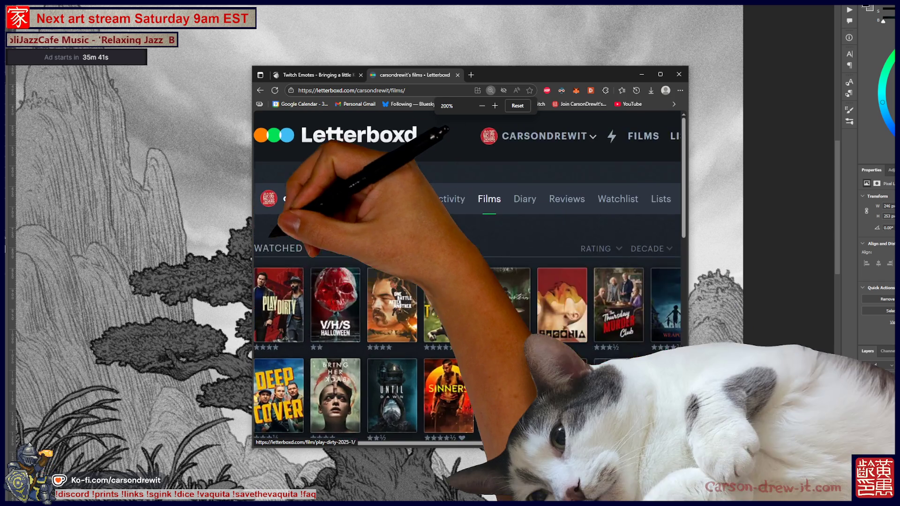
pyautogui.hotkey('ctrl', '-')
pyautogui.hotkey('ctrl', '-')
pyautogui.hotkey('ctrl', '-')
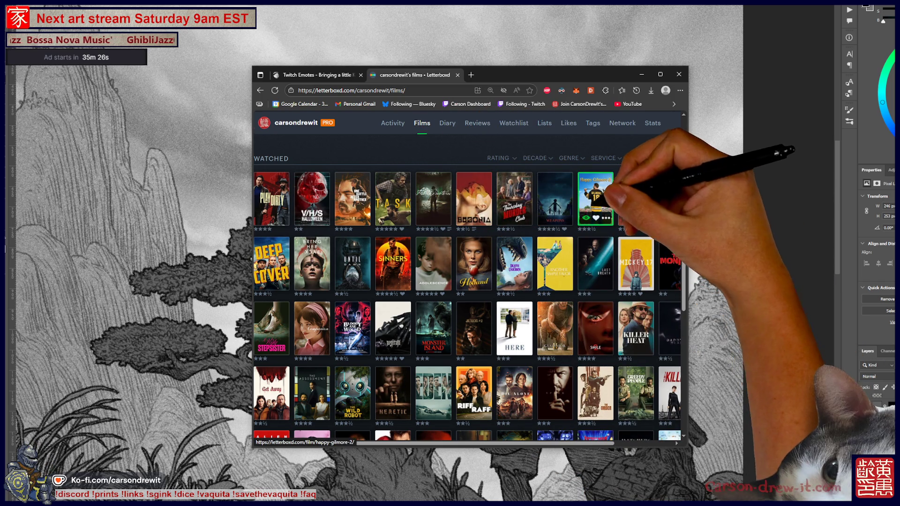
# Look over the poster grid and check The Assessment's film page before returning to the grid
pyautogui.hscroll(3, 636, 263)
pyautogui.hscroll(-3, 675, 256)
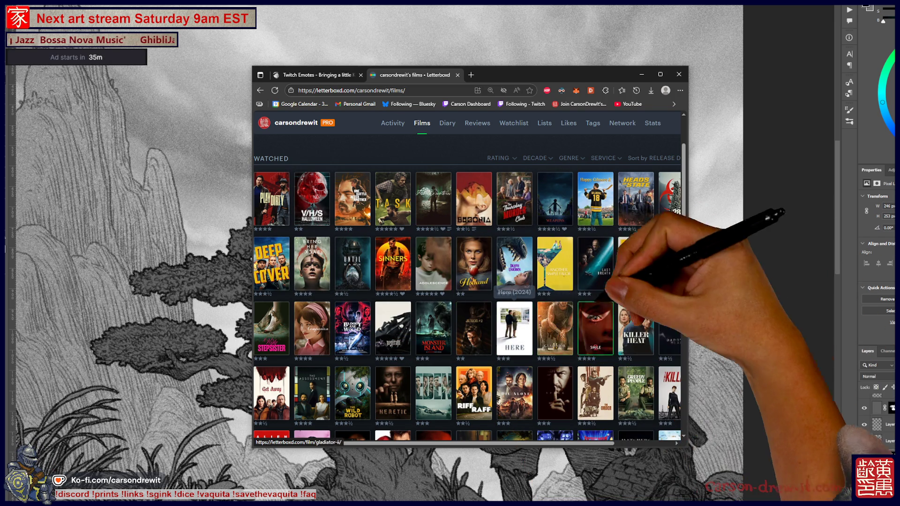
pyautogui.hscroll(3, 651, 274)
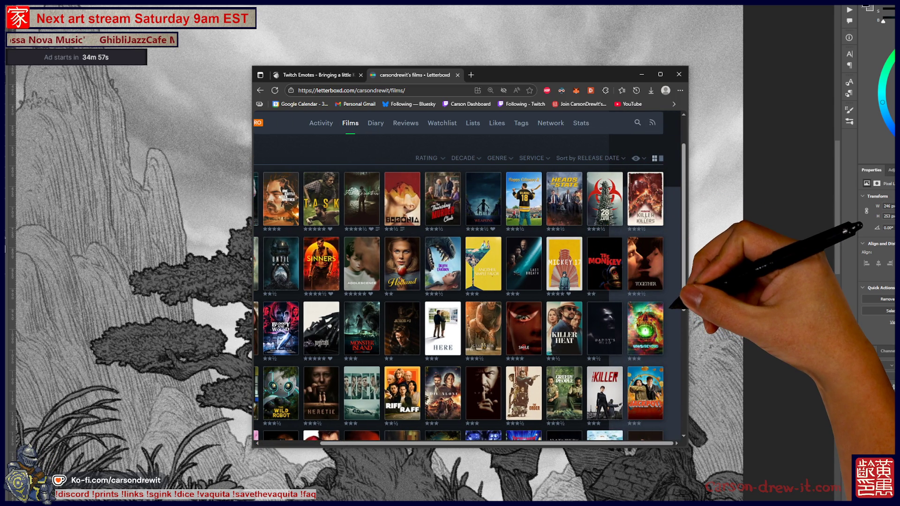
pyautogui.hscroll(-3, 670, 253)
pyautogui.scroll(-3, 670, 253)
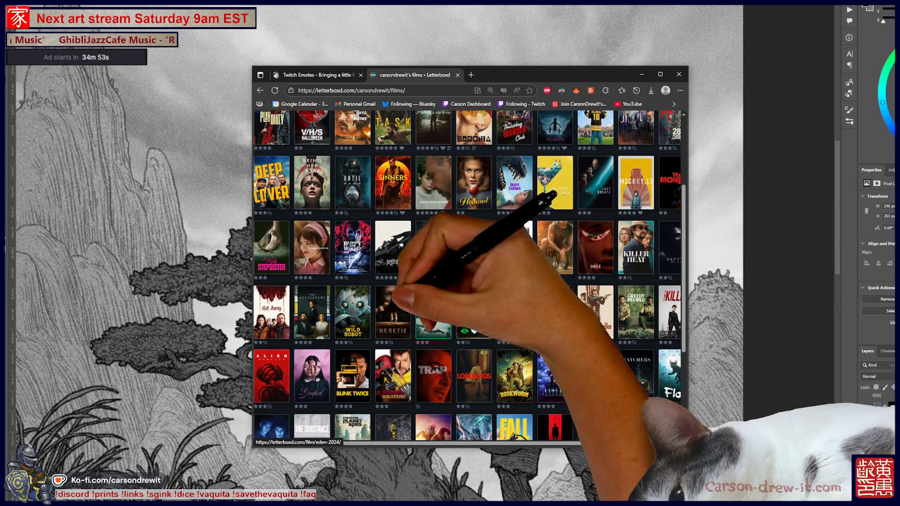
pyautogui.click(325, 295)
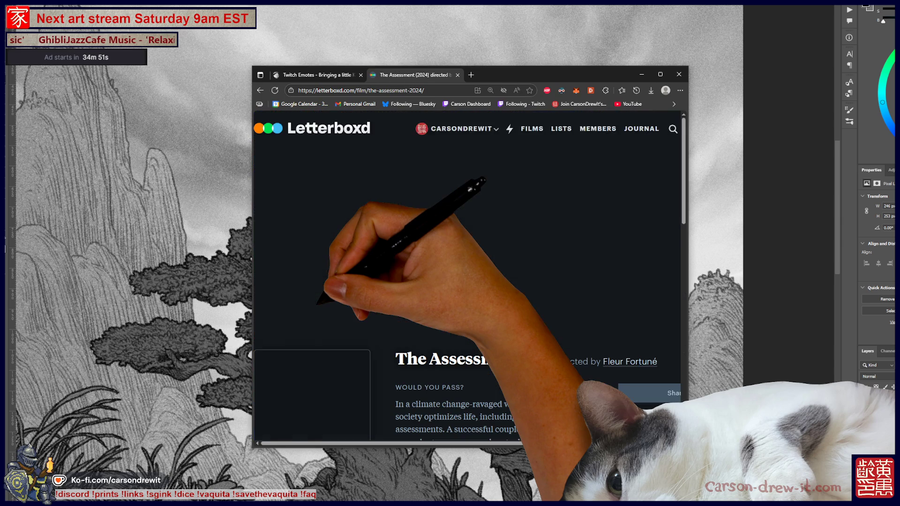
pyautogui.scroll(-3, 467, 276)
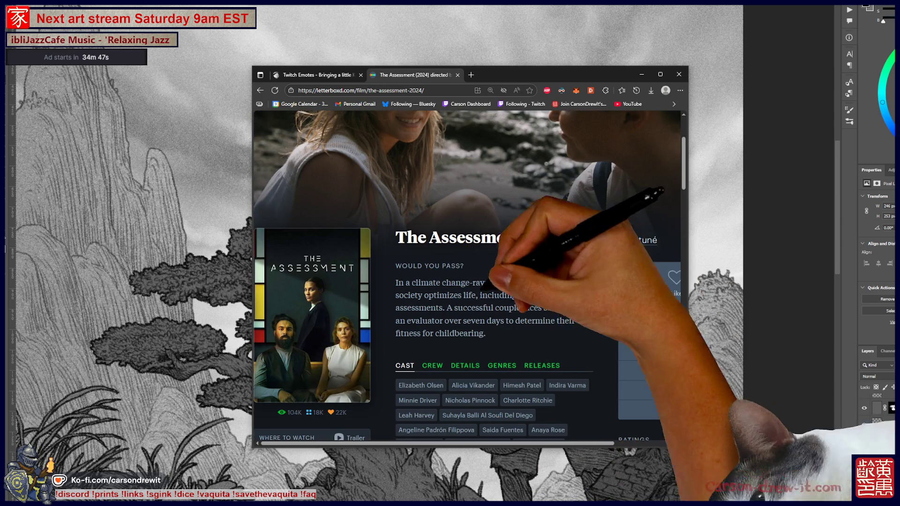
pyautogui.hotkey('alt', 'Left')
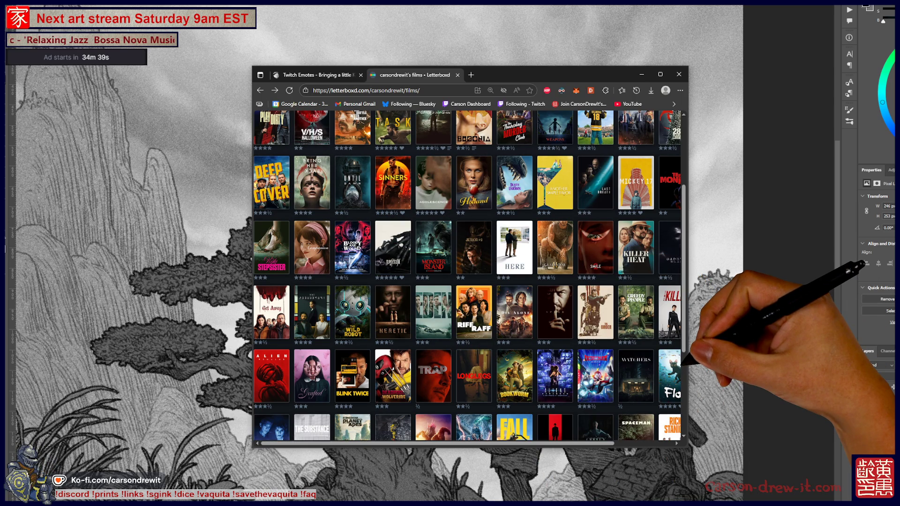
# Scroll around the watched-films grid to review the posters and their star ratings
pyautogui.hscroll(2, 467, 277)
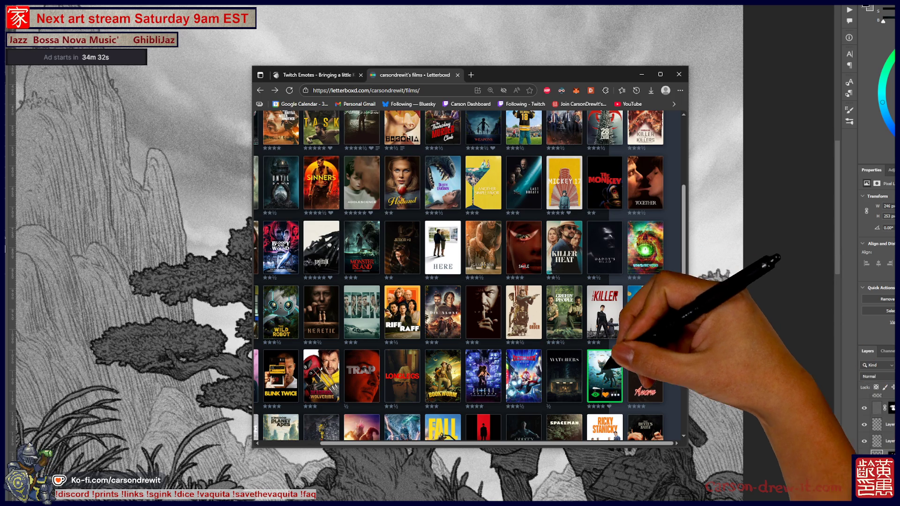
pyautogui.scroll(-2, 675, 368)
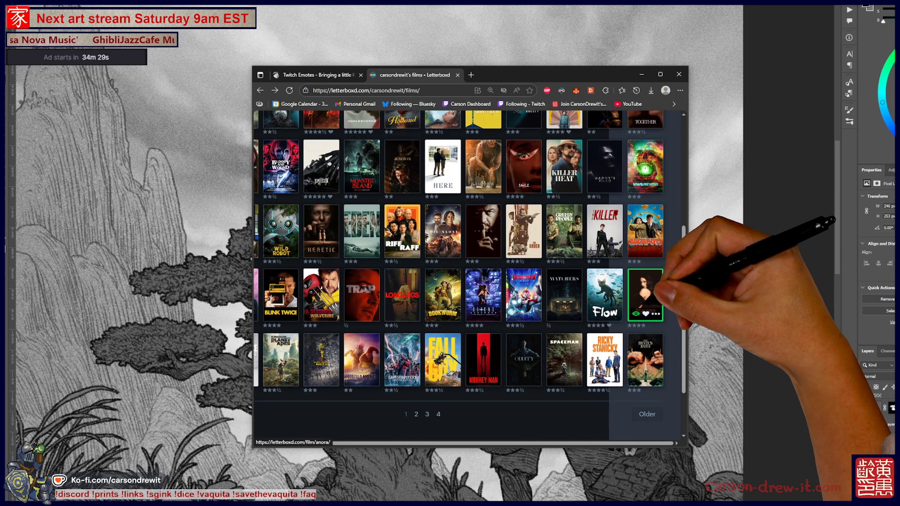
pyautogui.hscroll(-2, 640, 303)
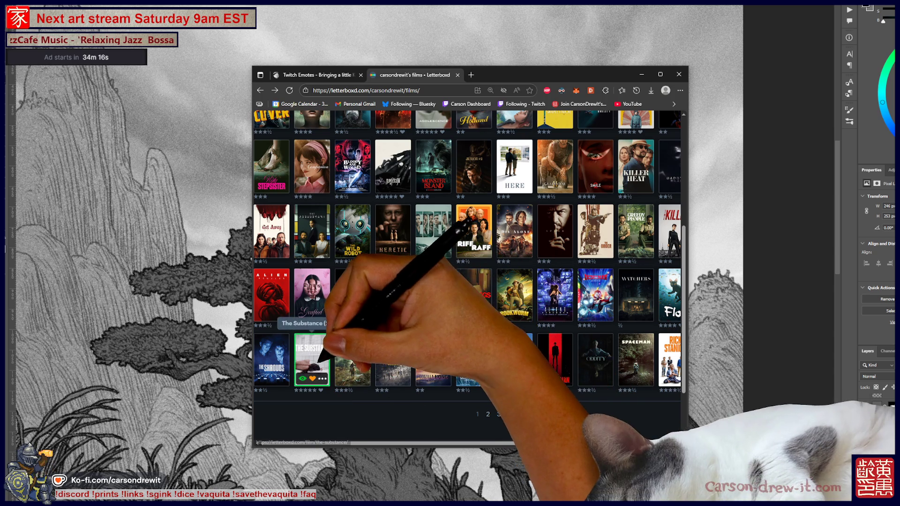
pyautogui.scroll(3, 323, 371)
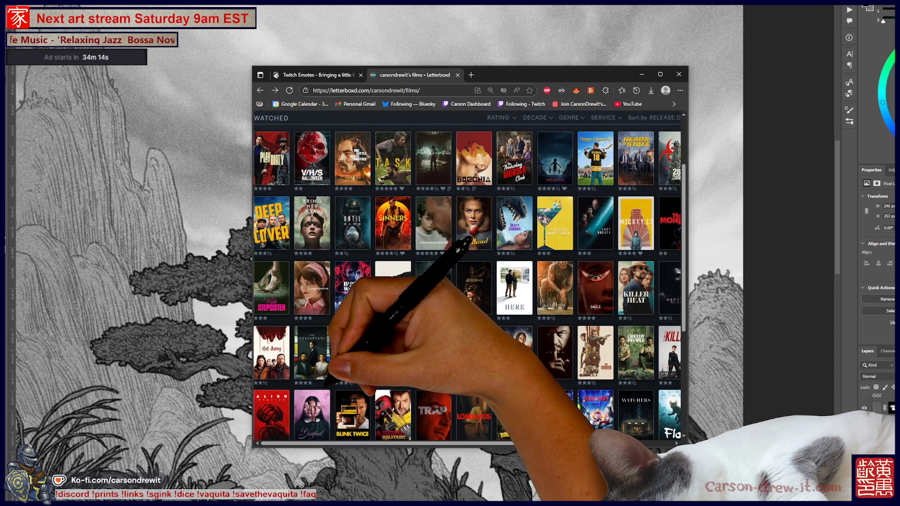
pyautogui.scroll(2, 352, 380)
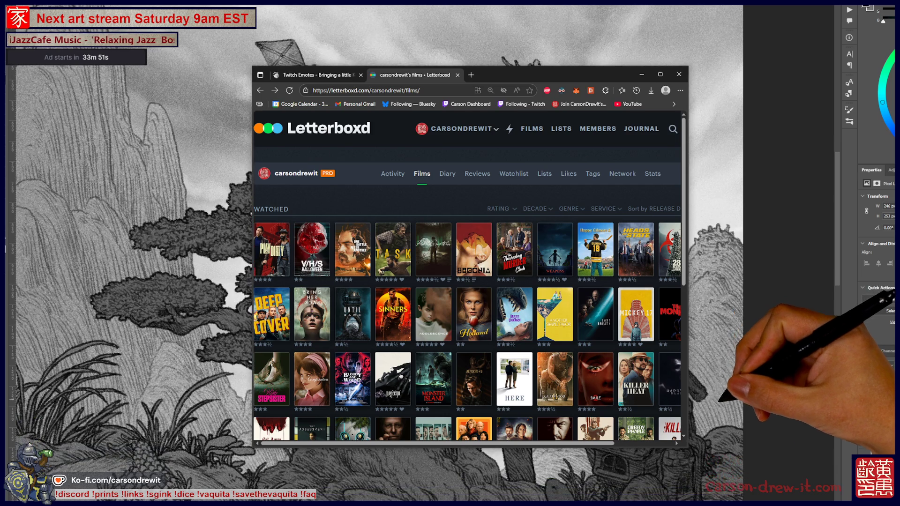
pyautogui.scroll(-10, 468, 276)
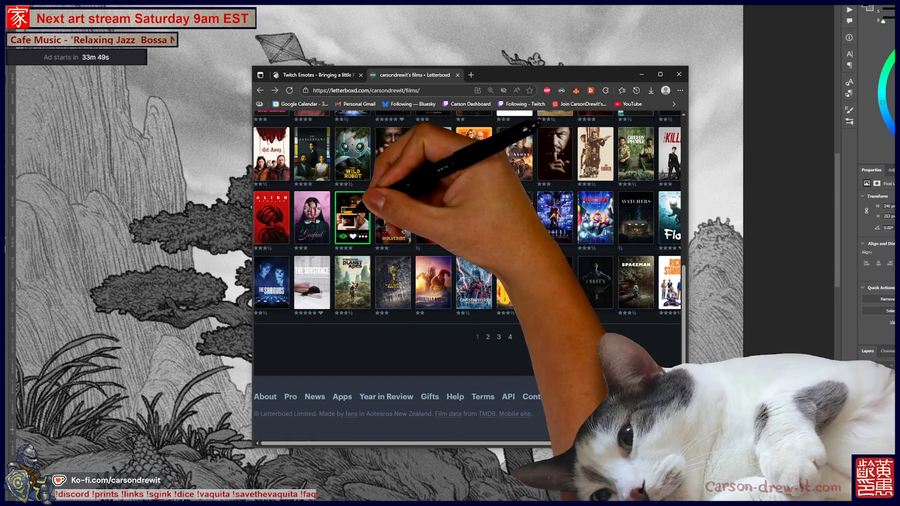
pyautogui.scroll(3, 468, 276)
pyautogui.scroll(3, 468, 276)
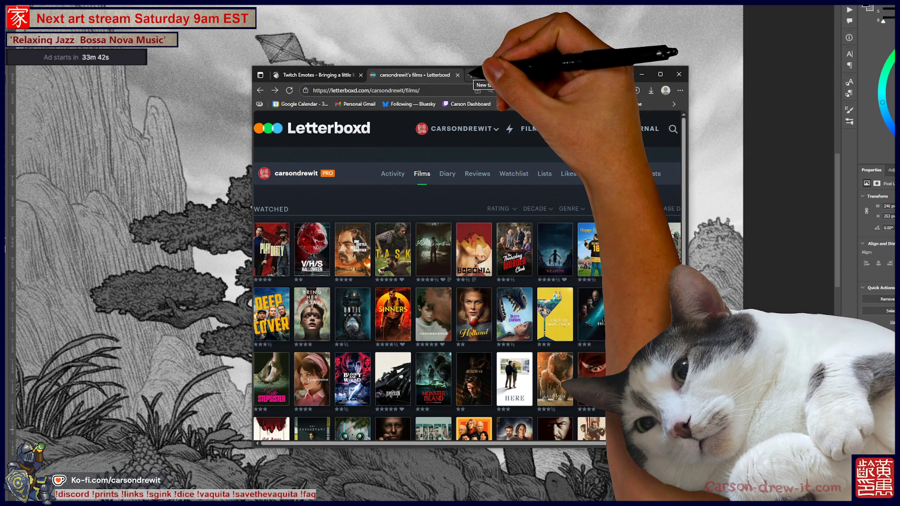
# Go to criterionchannel.com in a new browser tab by typing crit
pyautogui.click(469, 75)
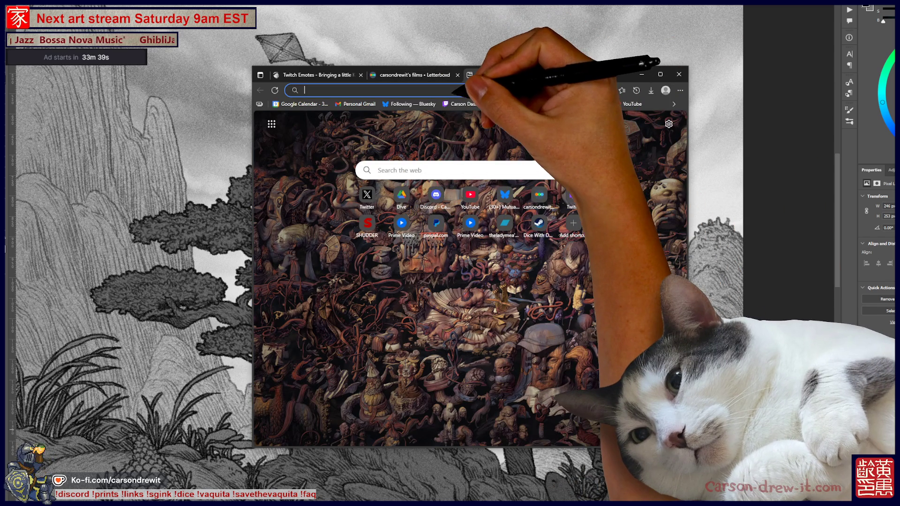
pyautogui.write('crit')
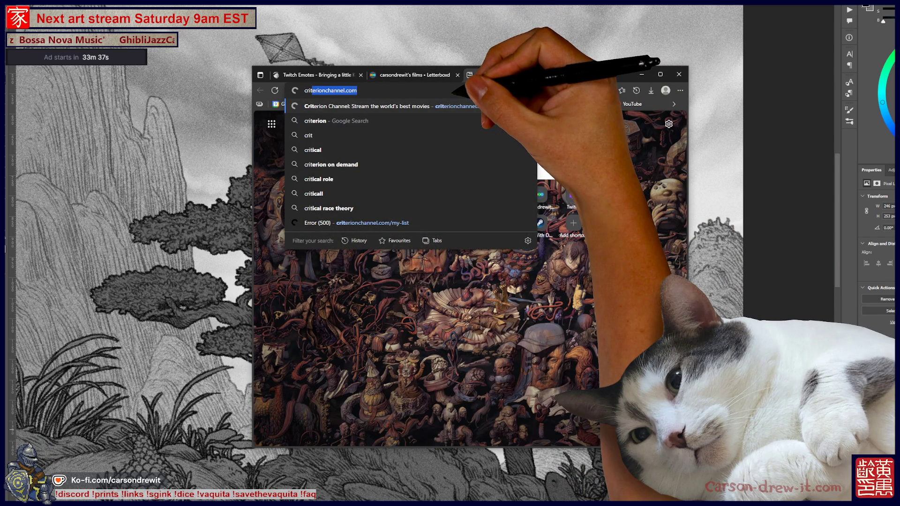
pyautogui.press('Return')
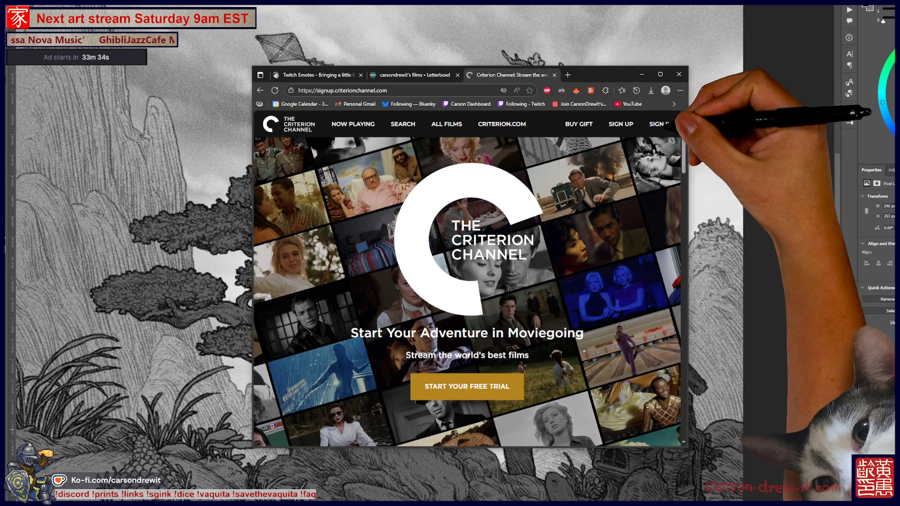
# Sign in to the Criterion Channel and open the full My List of saved films
pyautogui.click(659, 124)
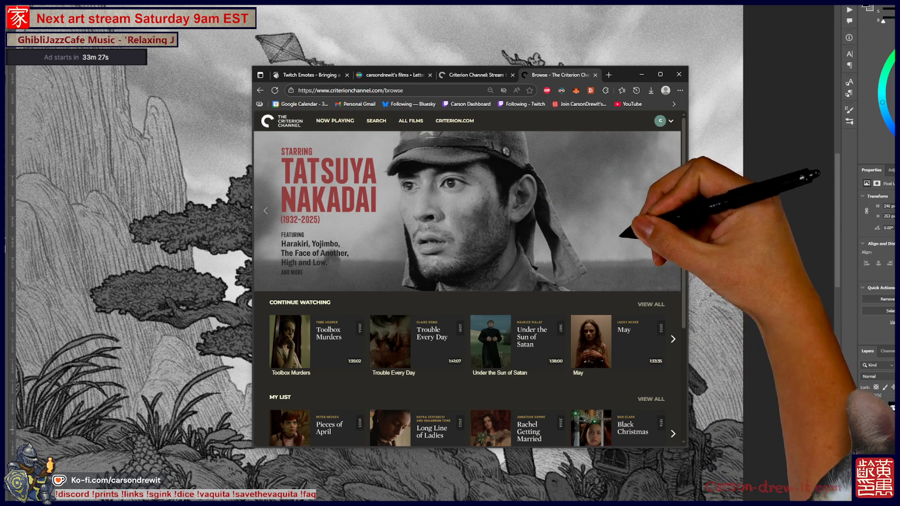
pyautogui.scroll(-4, 628, 243)
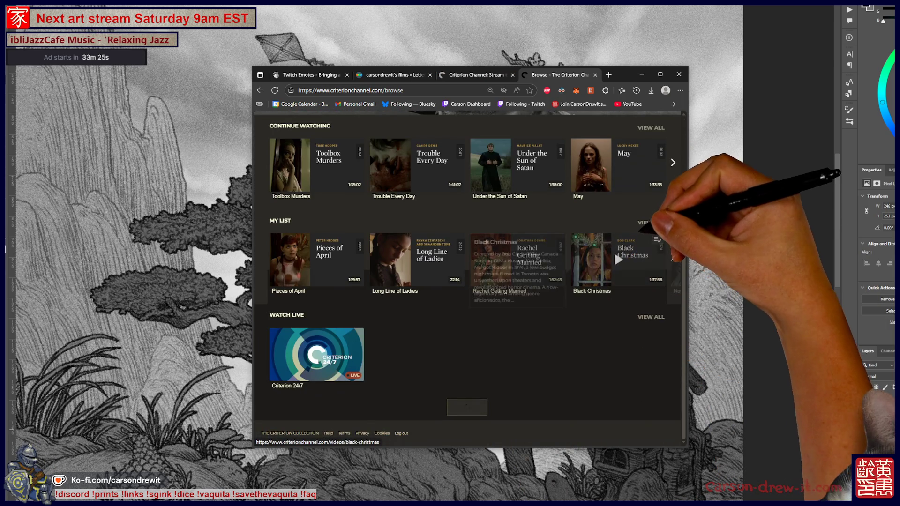
pyautogui.click(619, 260)
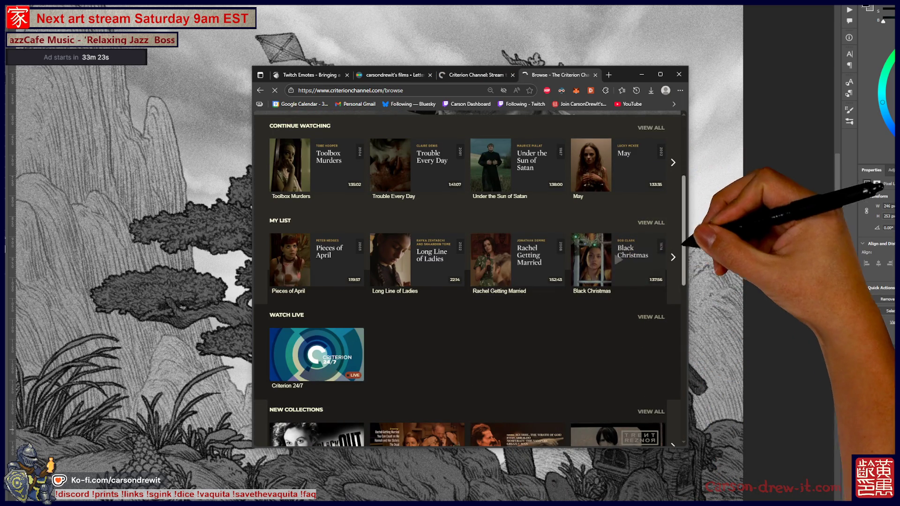
# Scroll through the My List grid of saved films such as High and Low, Come and See and Tampopo
pyautogui.scroll(-10, 652, 281)
pyautogui.scroll(-10, 645, 299)
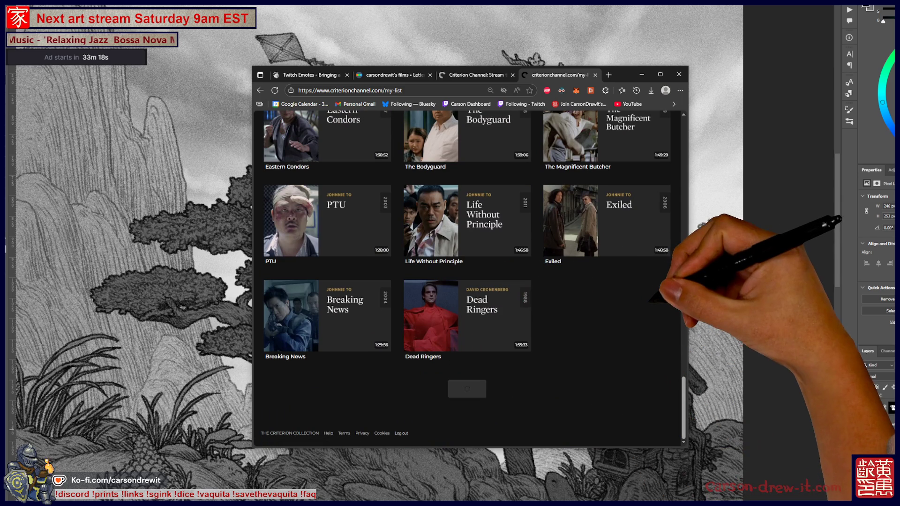
pyautogui.scroll(-15, 649, 296)
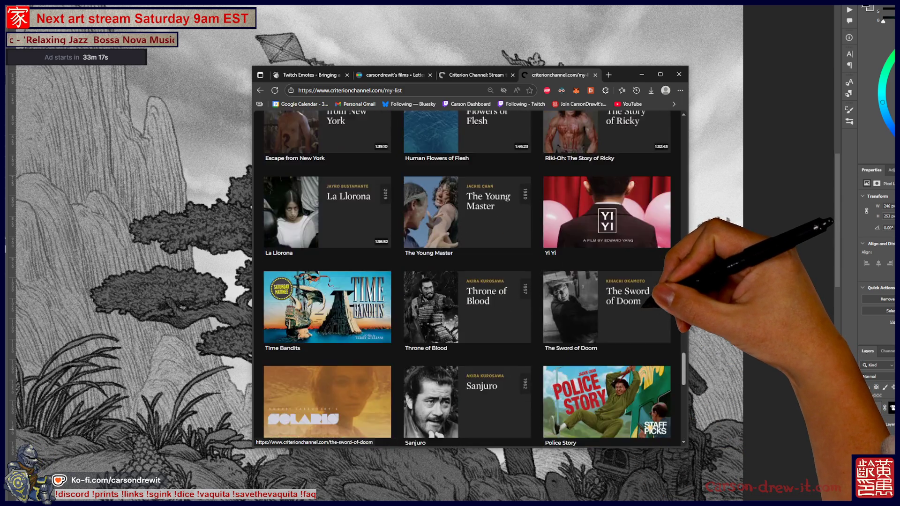
pyautogui.scroll(-4, 644, 305)
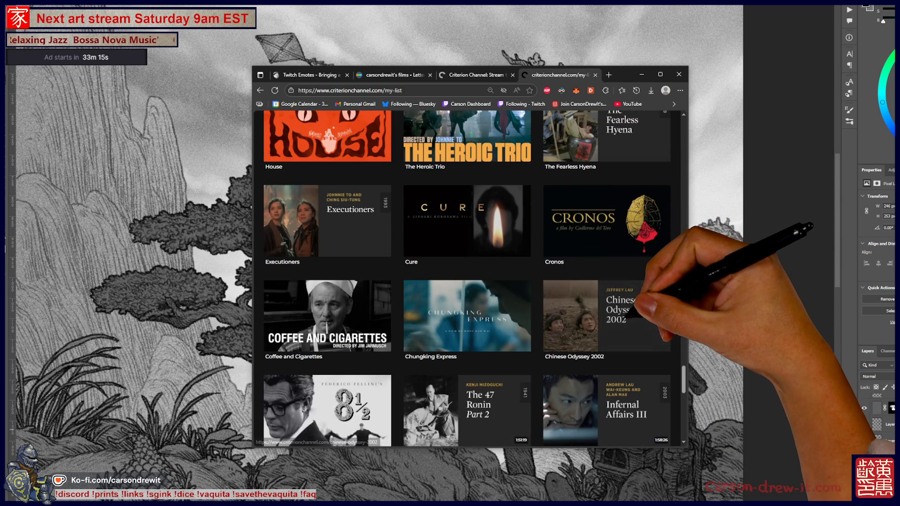
pyautogui.scroll(-9, 625, 318)
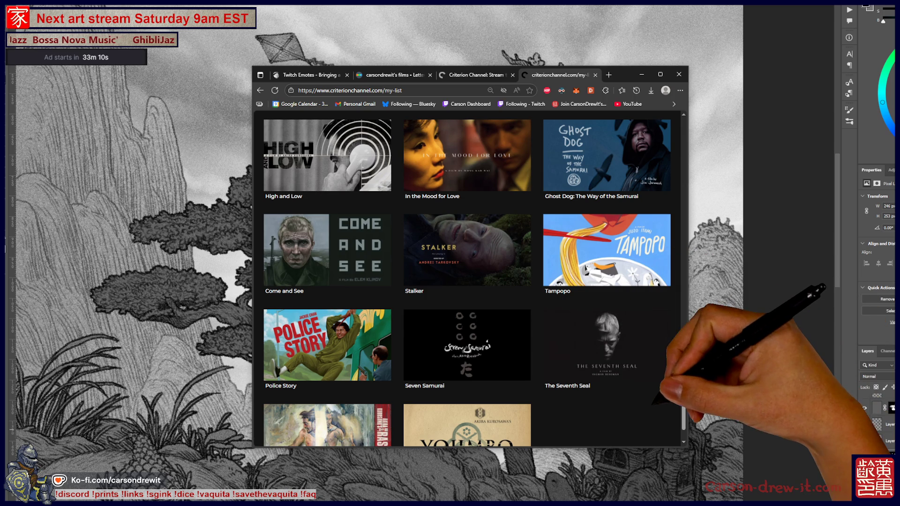
pyautogui.scroll(-2, 625, 328)
pyautogui.scroll(2, 626, 328)
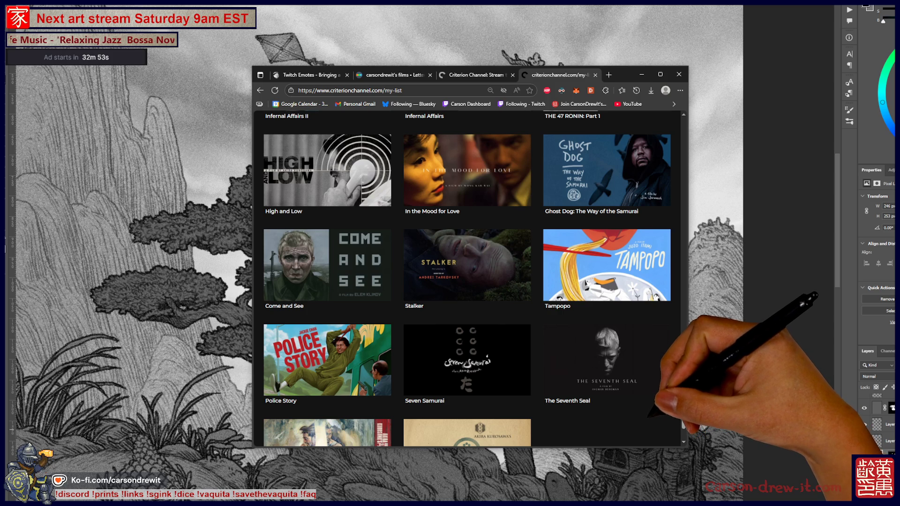
pyautogui.moveTo(607, 361)
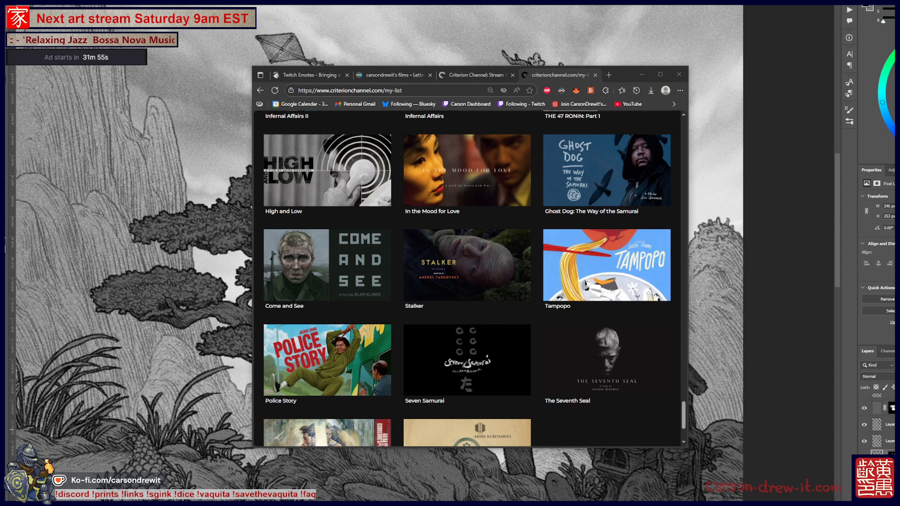
pyautogui.moveTo(467, 360)
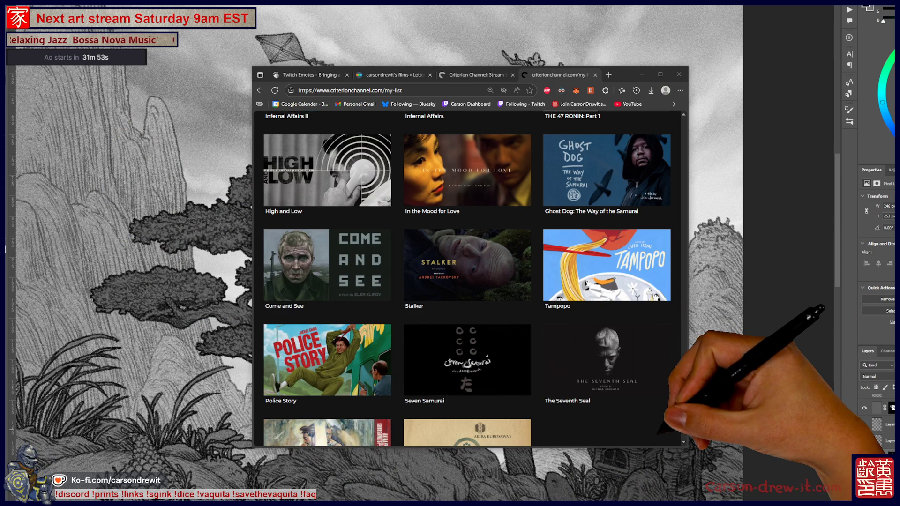
pyautogui.scroll(3, 467, 278)
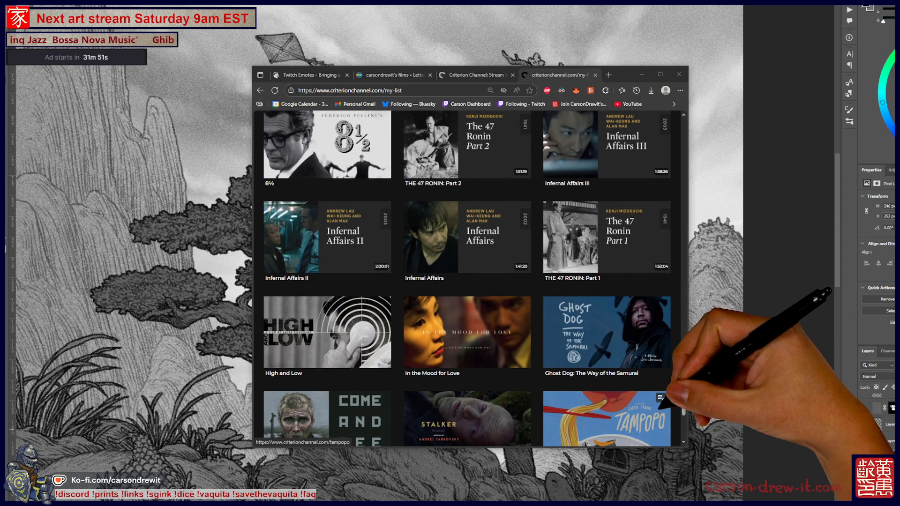
# Leave the Criterion My List and switch to the Letterboxd watched-films tab
pyautogui.moveTo(623, 417)
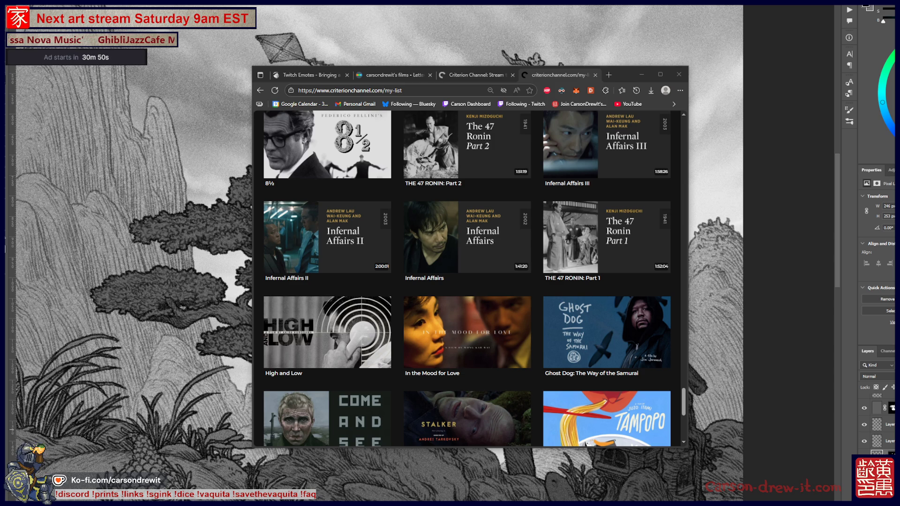
pyautogui.scroll(-15, 468, 281)
pyautogui.click(384, 75)
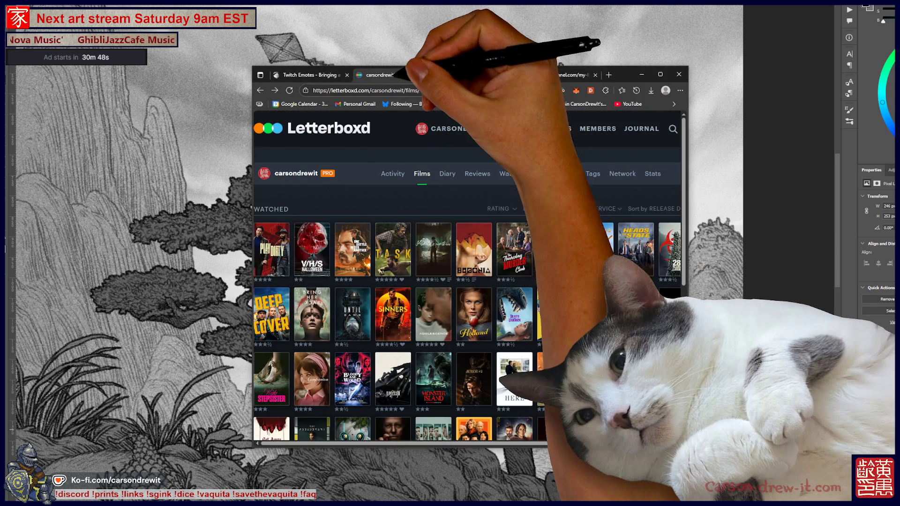
# Open the One Battle After Another film page from the watched-films grid, then go back
pyautogui.moveTo(460, 129)
pyautogui.click(431, 251)
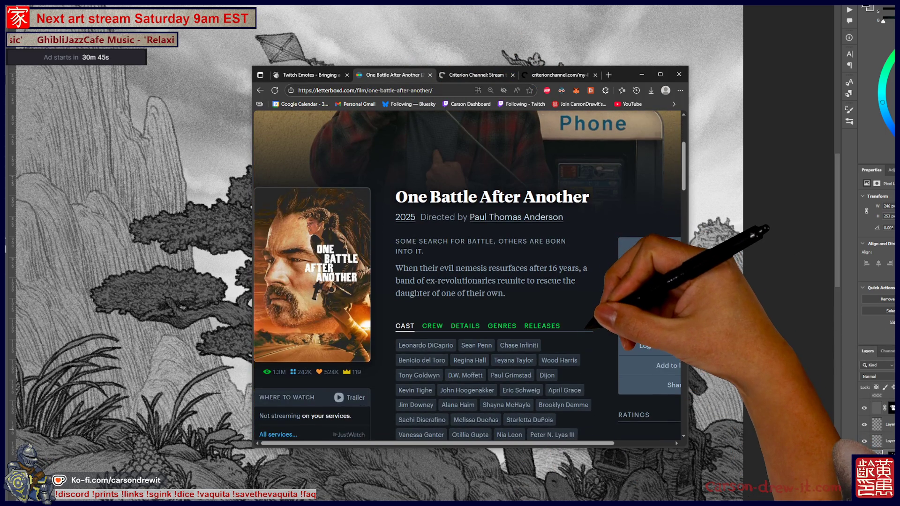
pyautogui.scroll(-5, 469, 282)
pyautogui.scroll(10, 469, 282)
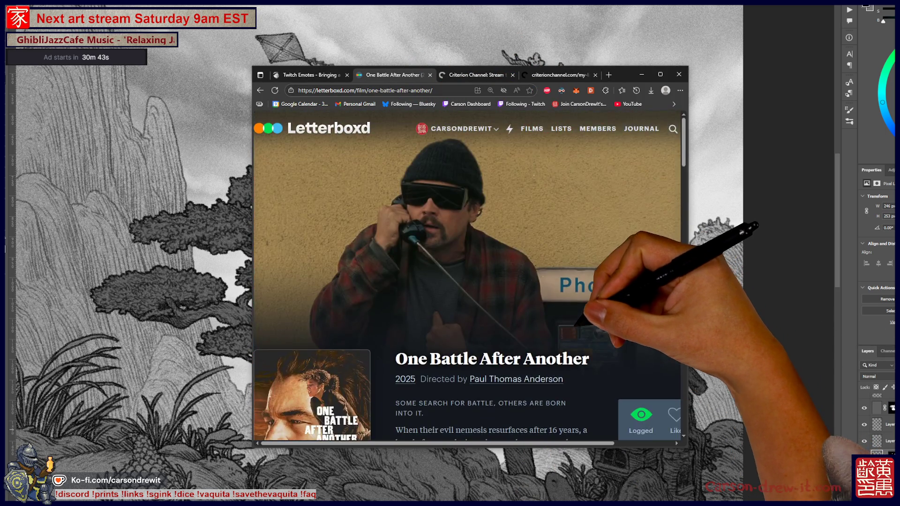
pyautogui.hotkey('alt', 'Left')
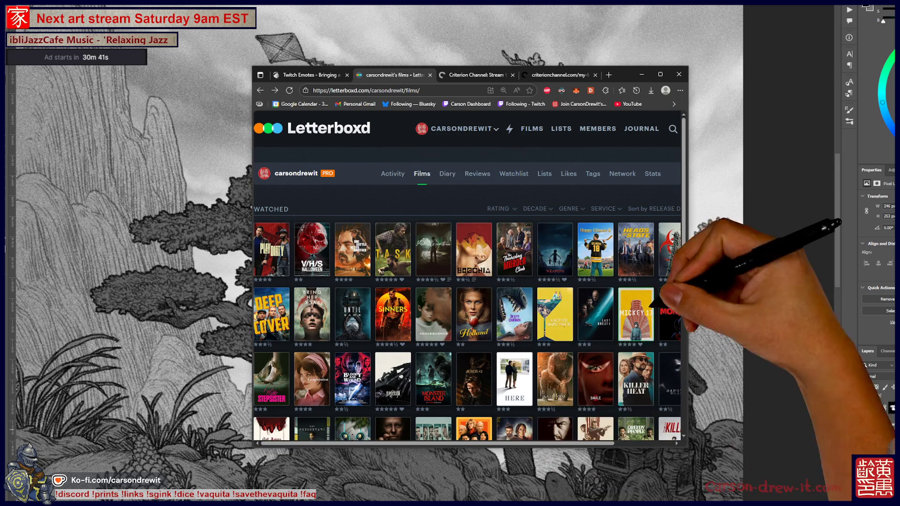
# Reopen One Battle After Another (2025) and scroll through its reviews
pyautogui.click(433, 248)
pyautogui.scroll(-4, 469, 277)
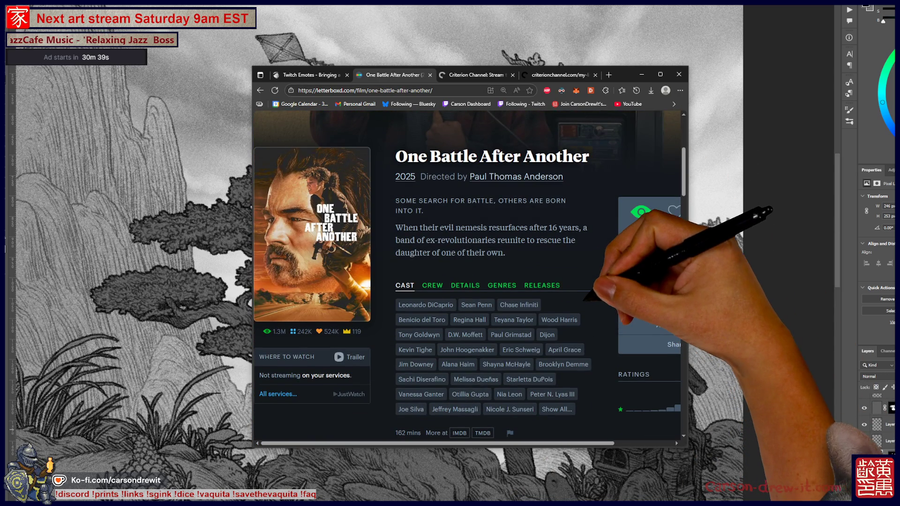
pyautogui.scroll(-10, 469, 277)
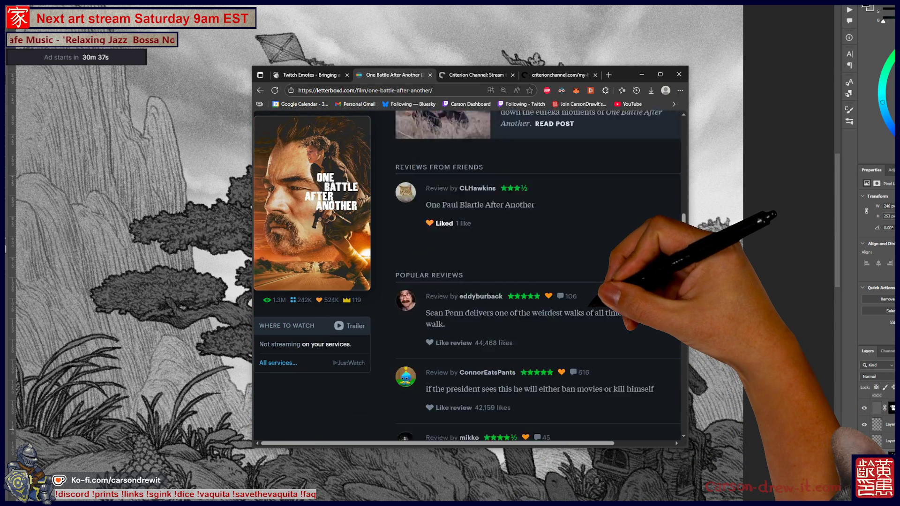
pyautogui.scroll(-5, 469, 277)
pyautogui.scroll(7, 468, 276)
pyautogui.scroll(1, 538, 272)
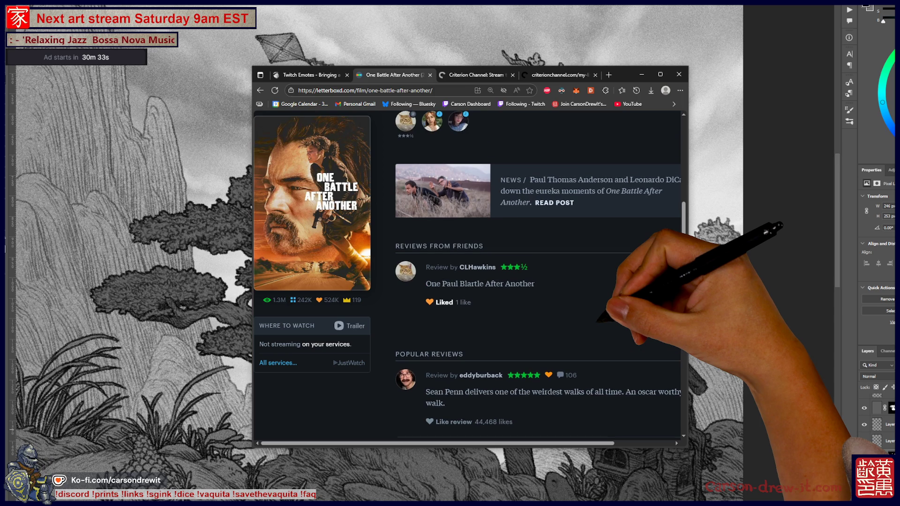
pyautogui.scroll(1, 538, 272)
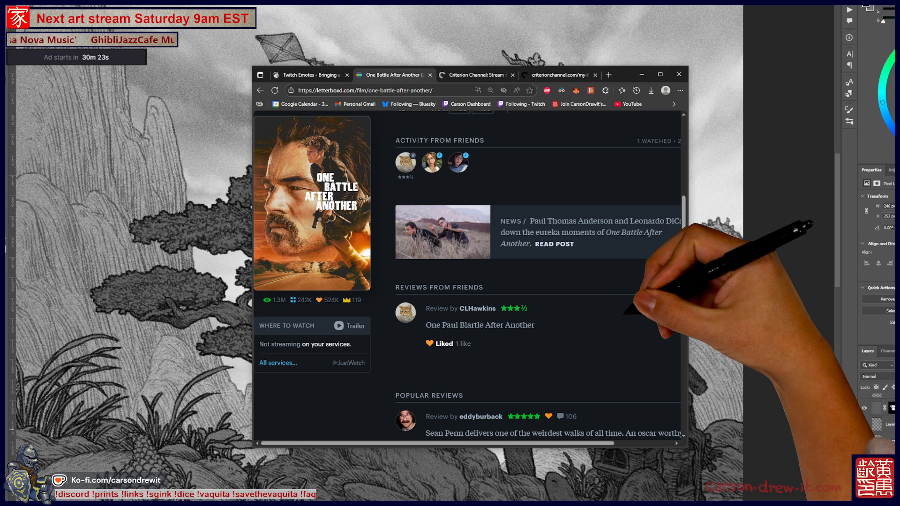
pyautogui.scroll(10, 467, 276)
pyautogui.scroll(-4, 467, 277)
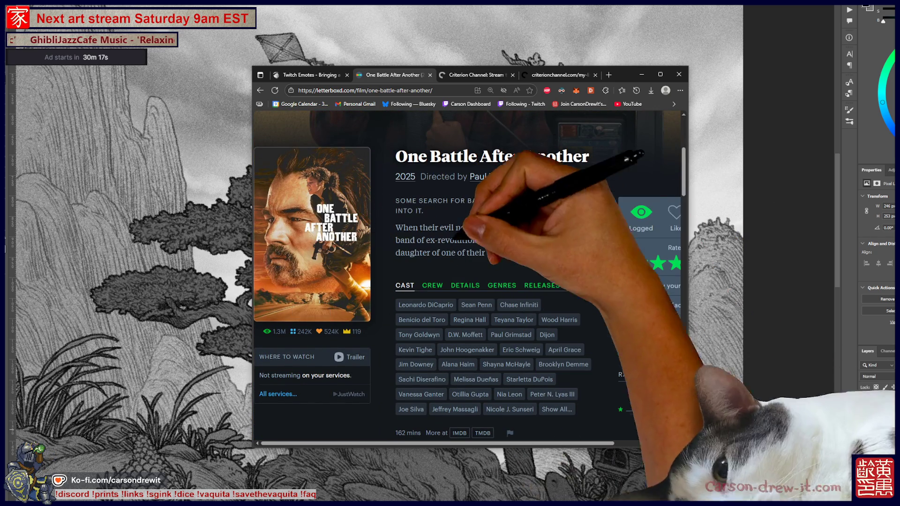
pyautogui.scroll(3, 468, 277)
pyautogui.scroll(2, 468, 276)
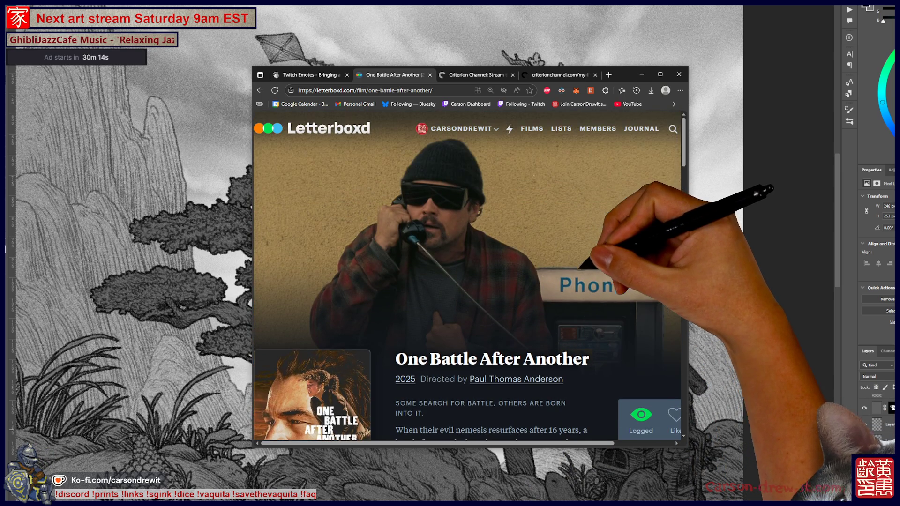
pyautogui.click(307, 75)
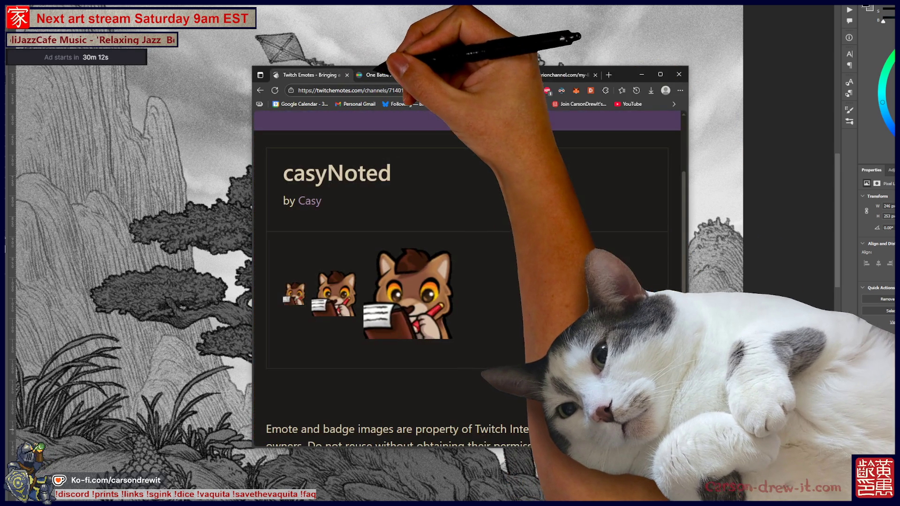
pyautogui.click(394, 75)
pyautogui.moveTo(460, 128)
pyautogui.click(426, 174)
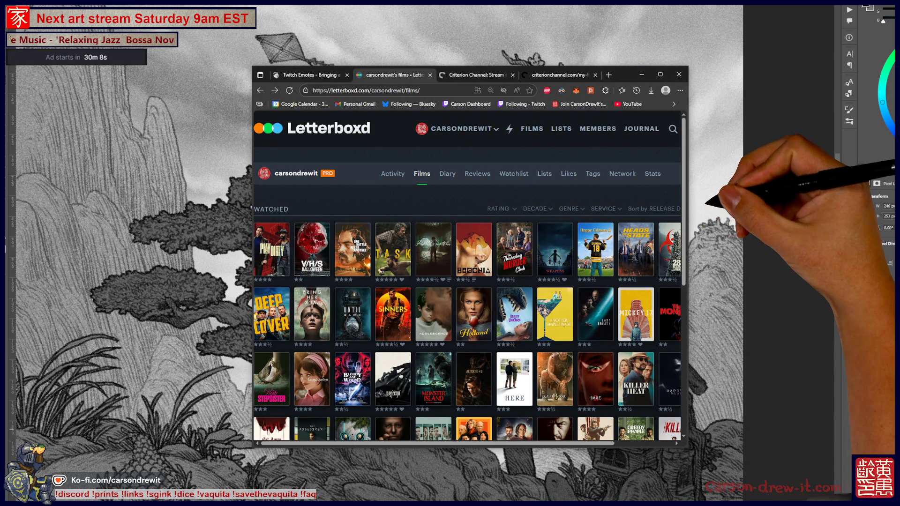
pyautogui.click(474, 249)
pyautogui.scroll(-15, 468, 277)
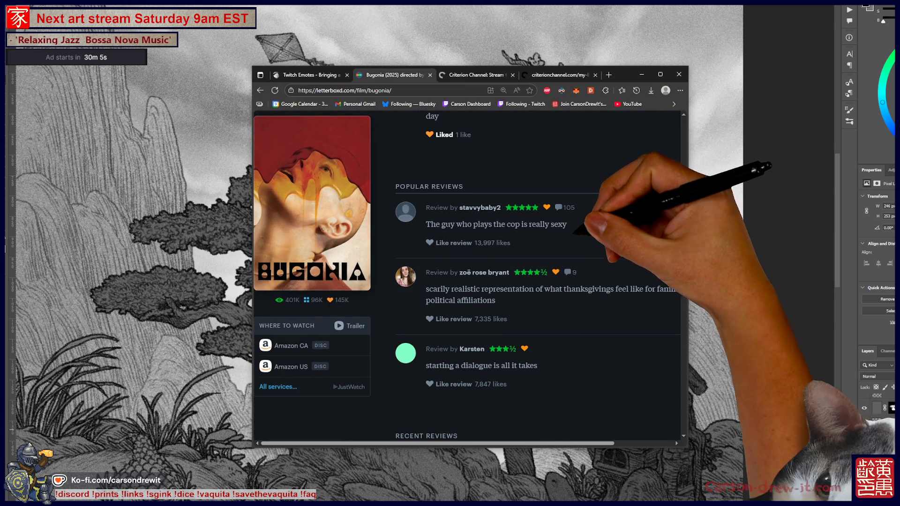
pyautogui.scroll(-3, 469, 276)
pyautogui.scroll(2, 469, 277)
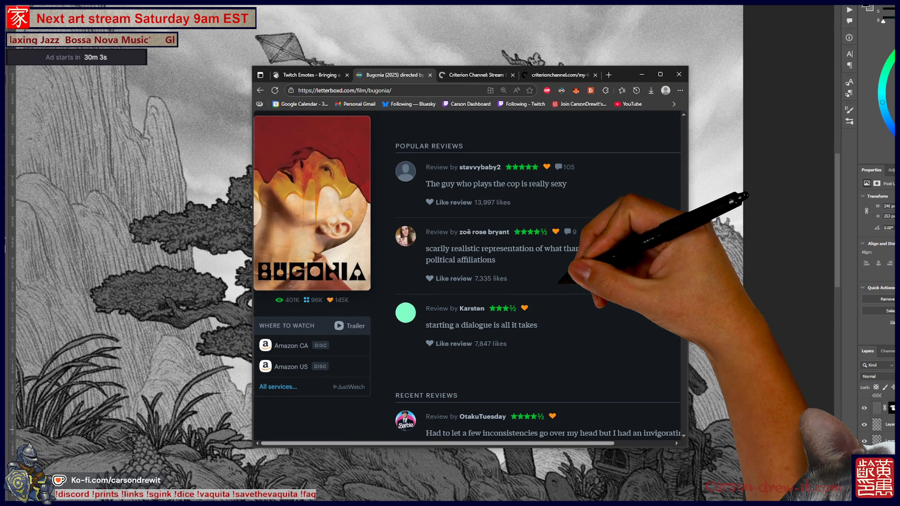
pyautogui.scroll(-6, 469, 277)
pyautogui.scroll(-9, 469, 277)
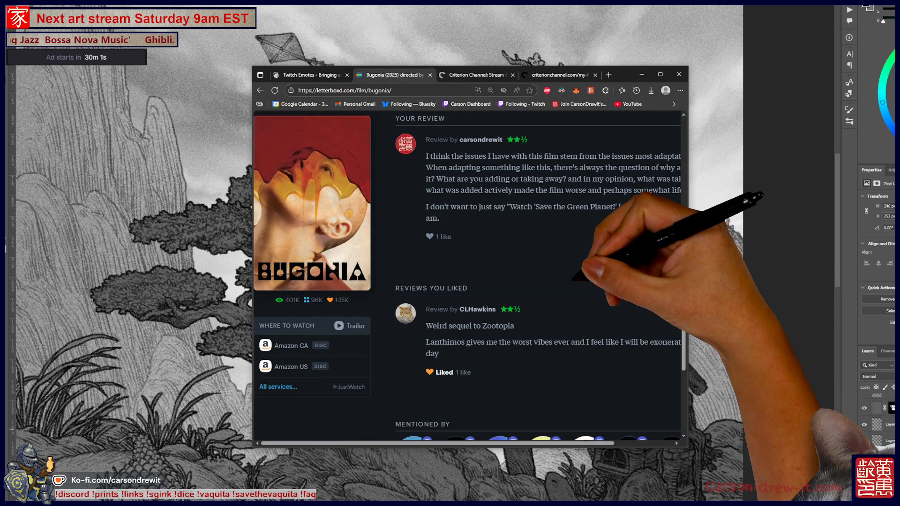
pyautogui.scroll(-5, 469, 277)
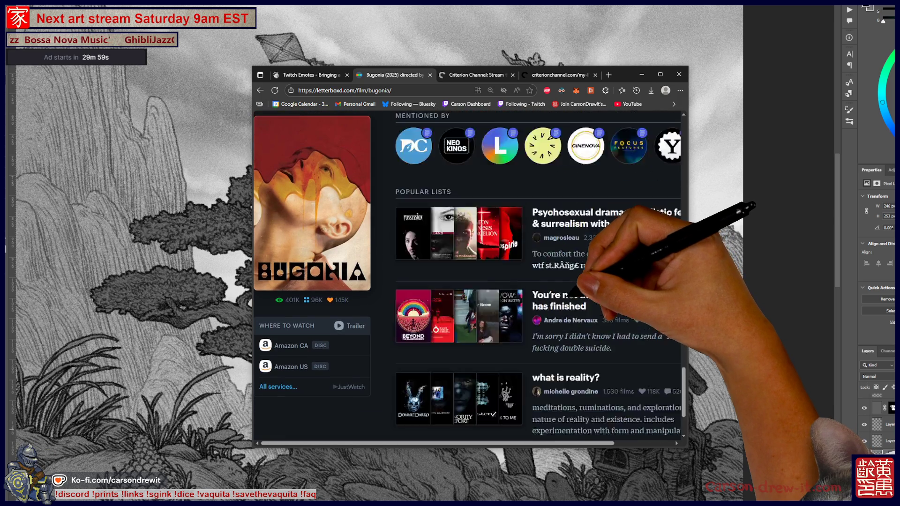
pyautogui.scroll(18, 469, 276)
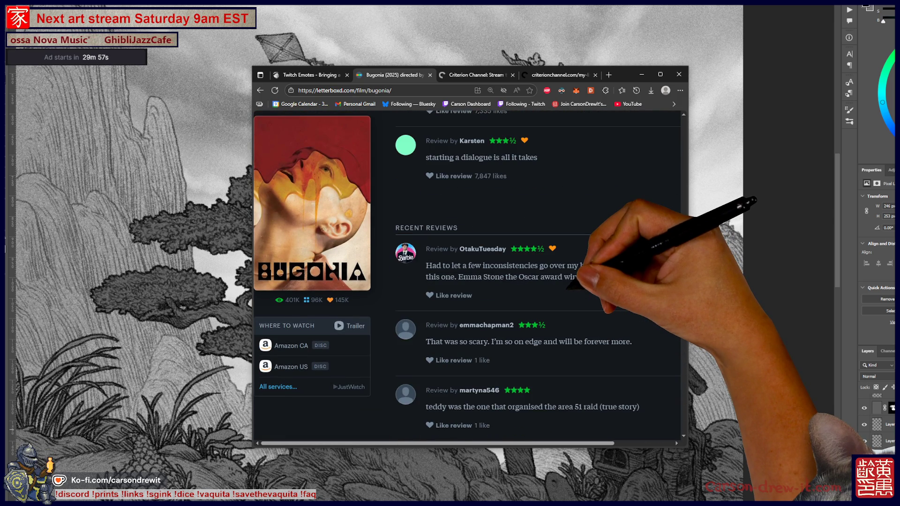
pyautogui.scroll(2, 538, 276)
pyautogui.scroll(5, 537, 275)
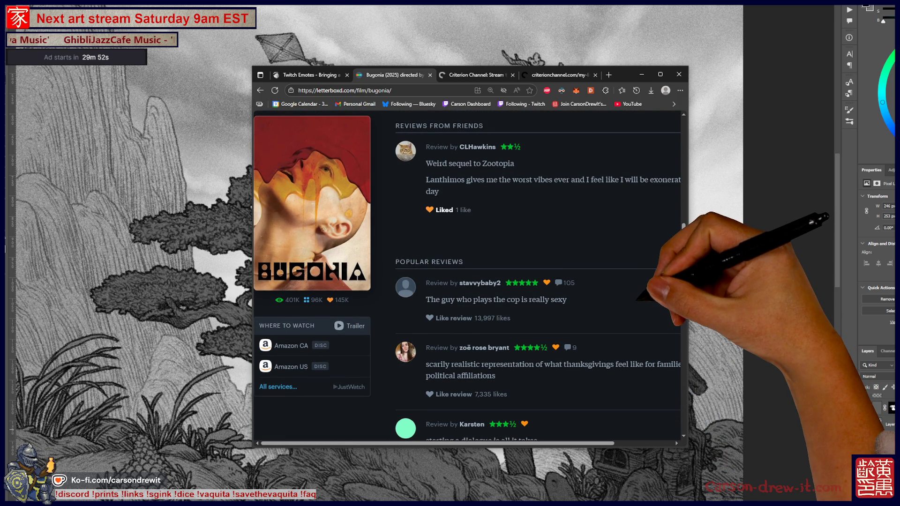
pyautogui.scroll(12, 538, 275)
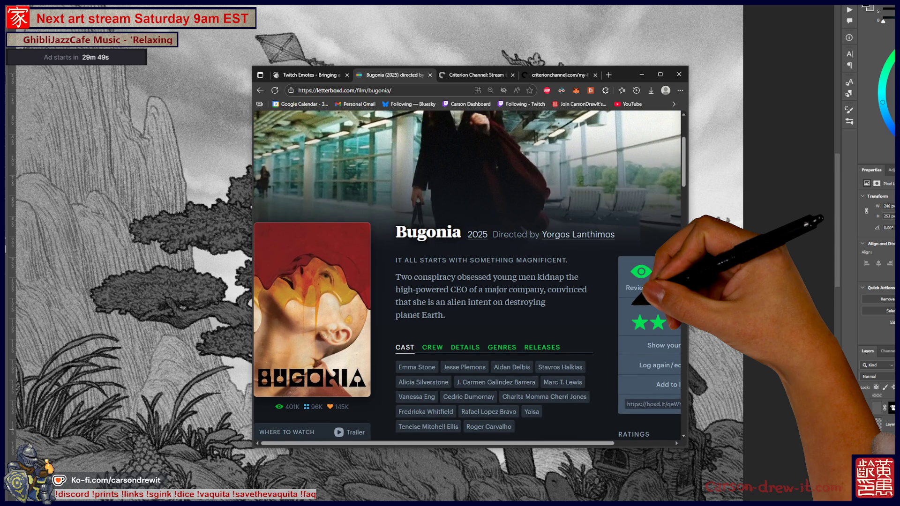
pyautogui.scroll(-1, 469, 276)
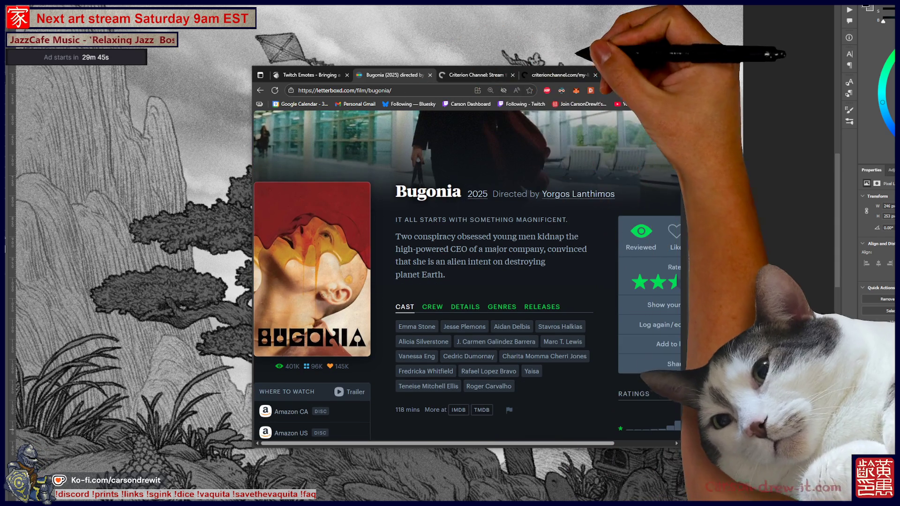
pyautogui.click(543, 75)
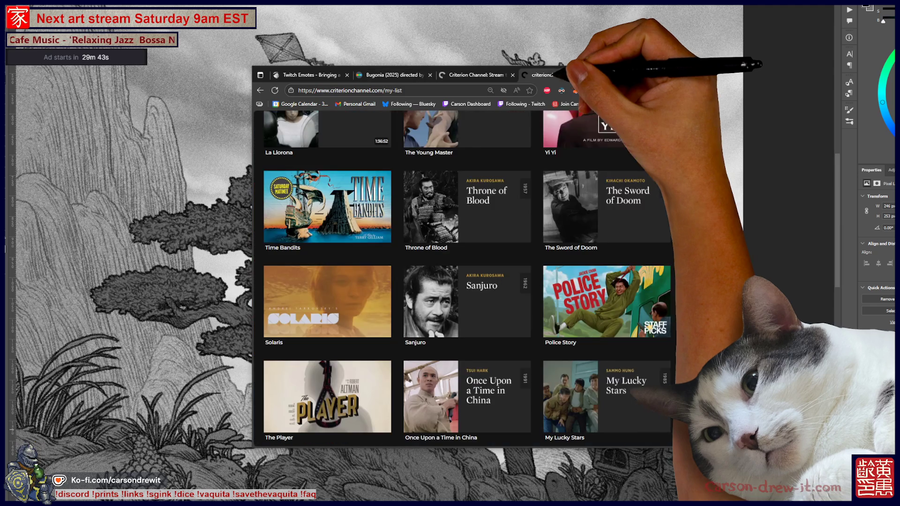
# Scroll up and down through the Criterion My List titles, then return to Photoshop
pyautogui.scroll(-1, 468, 244)
pyautogui.scroll(-20, 514, 246)
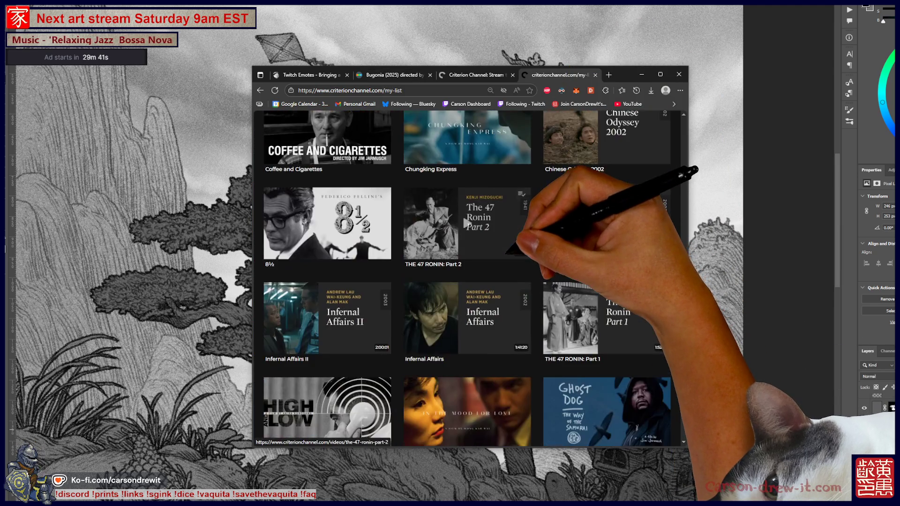
pyautogui.scroll(-3, 469, 281)
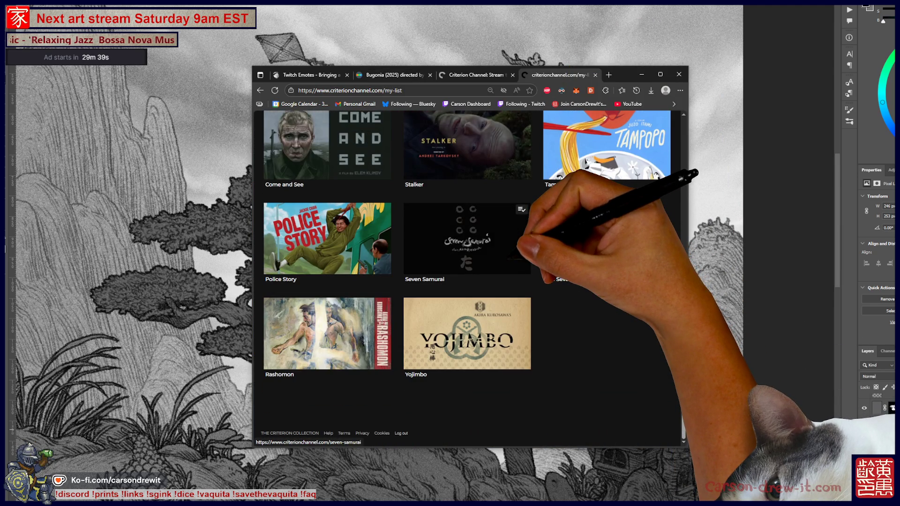
pyautogui.scroll(2, 469, 281)
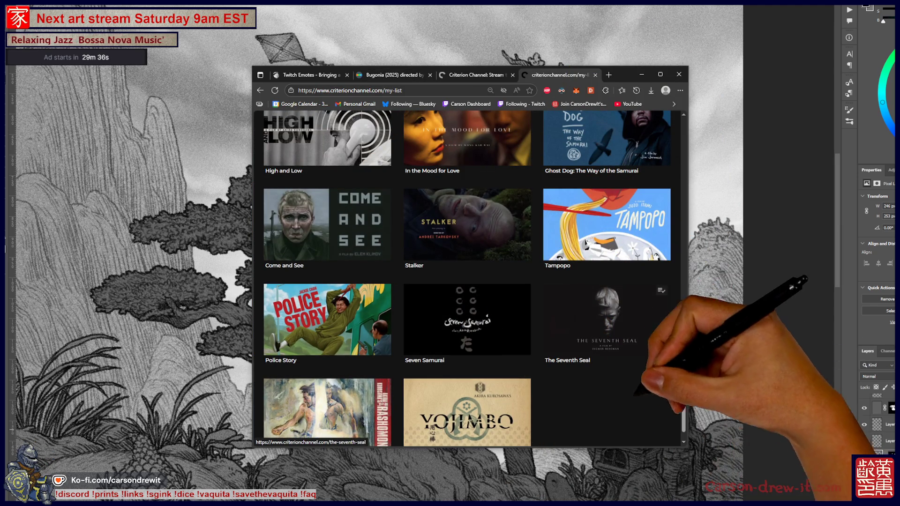
pyautogui.scroll(5, 662, 437)
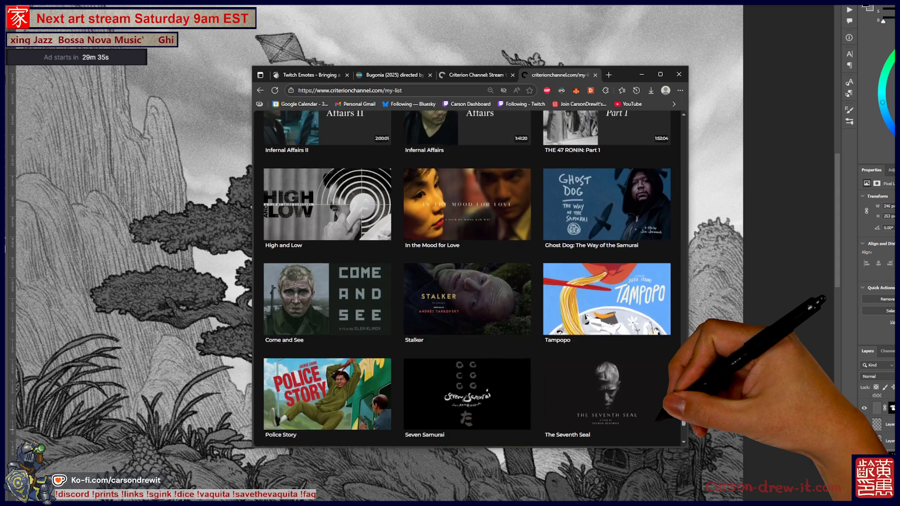
pyautogui.scroll(3, 661, 437)
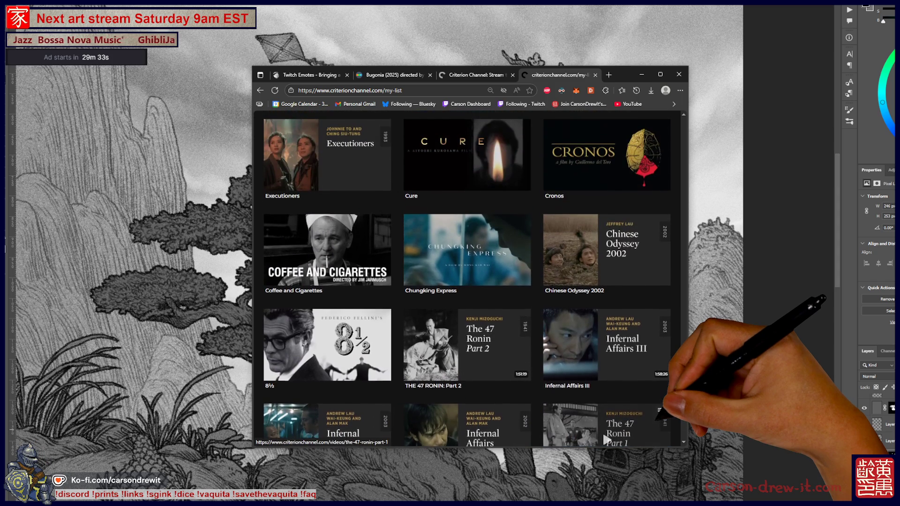
pyautogui.scroll(3, 607, 440)
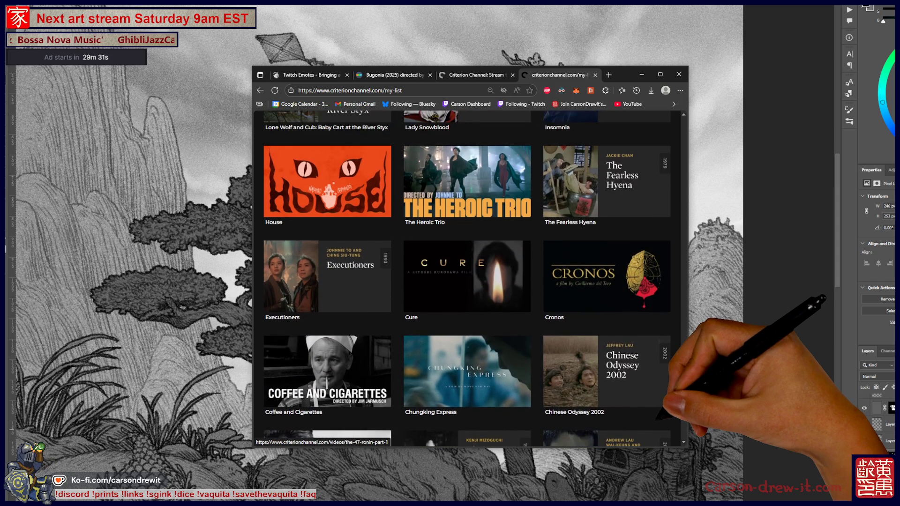
pyautogui.moveTo(516, 272)
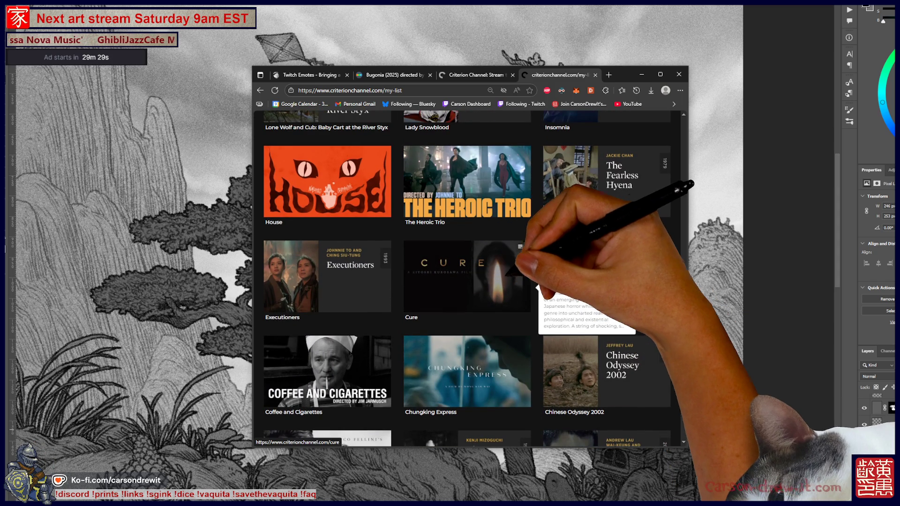
pyautogui.scroll(10, 516, 276)
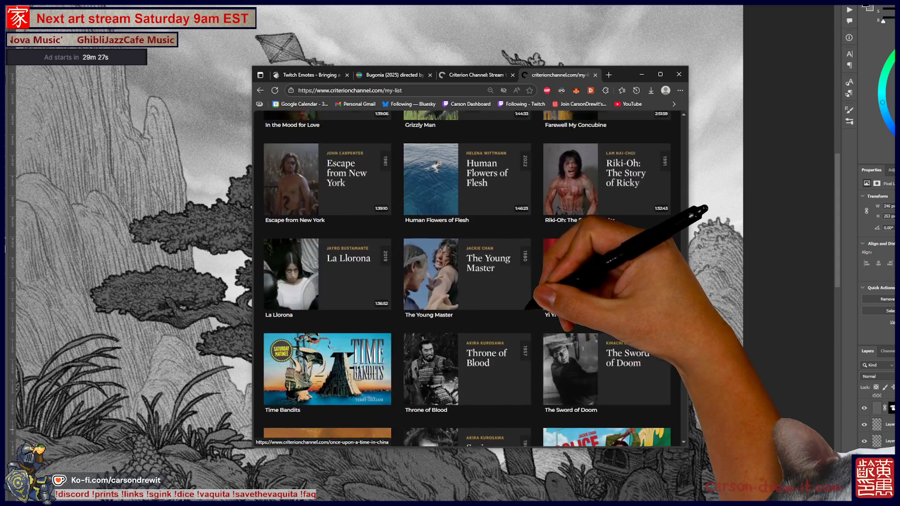
pyautogui.scroll(15, 469, 281)
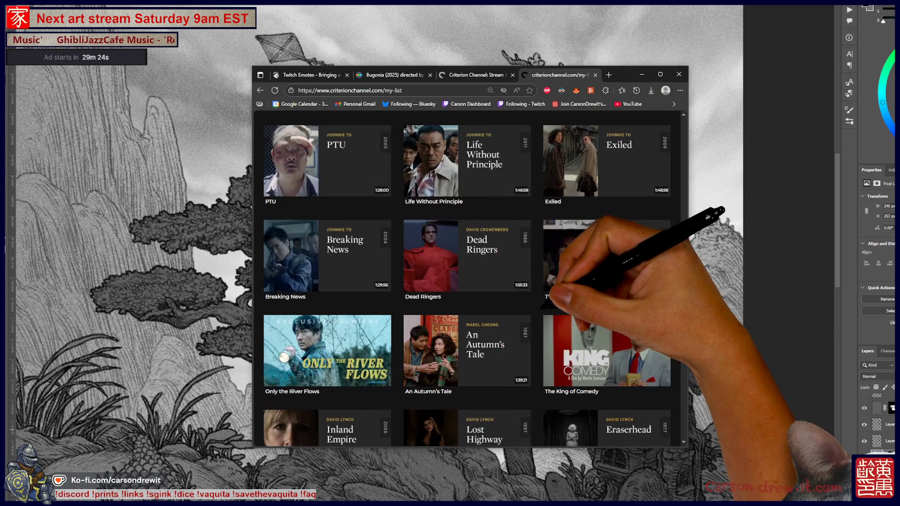
pyautogui.scroll(12, 610, 309)
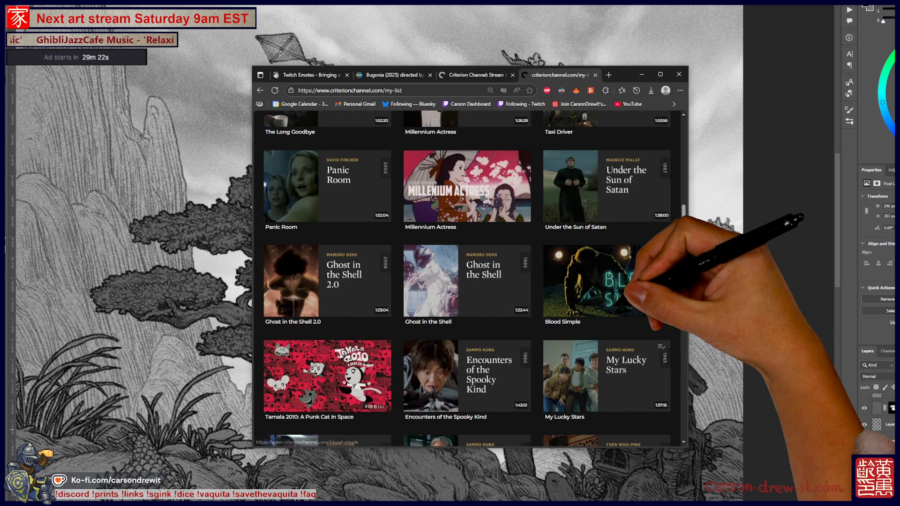
pyautogui.scroll(8, 469, 281)
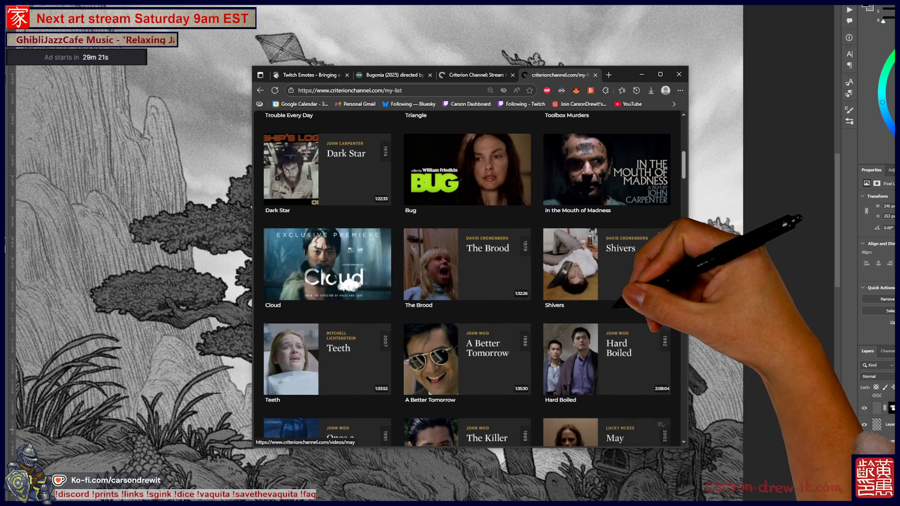
pyautogui.moveTo(346, 252)
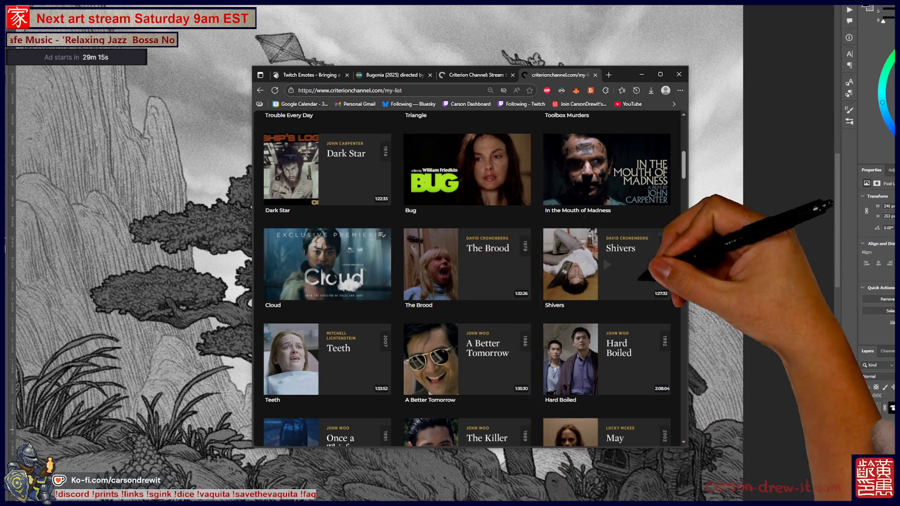
pyautogui.hotkey('alt', 'Tab')
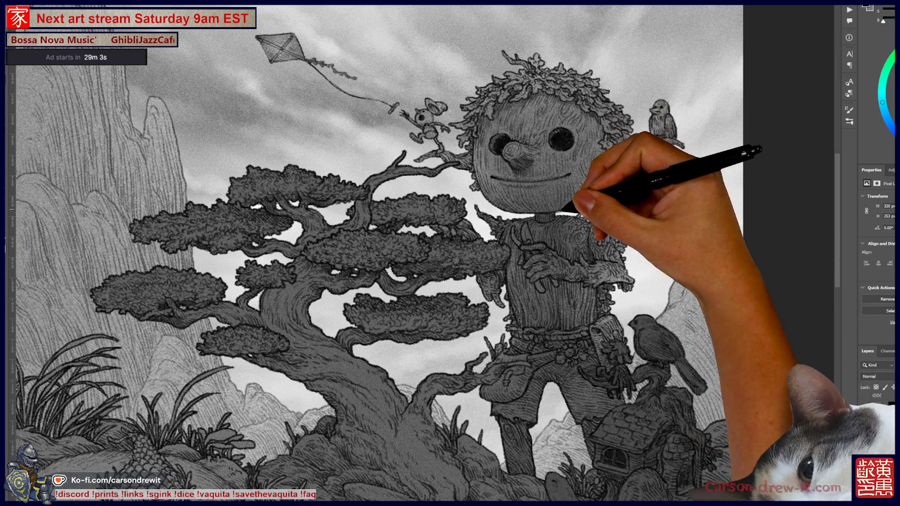
# Scale the transformed element on the wooden figure to about 320 × 265 px
pyautogui.moveTo(487, 169); pyautogui.dragTo(483, 165)
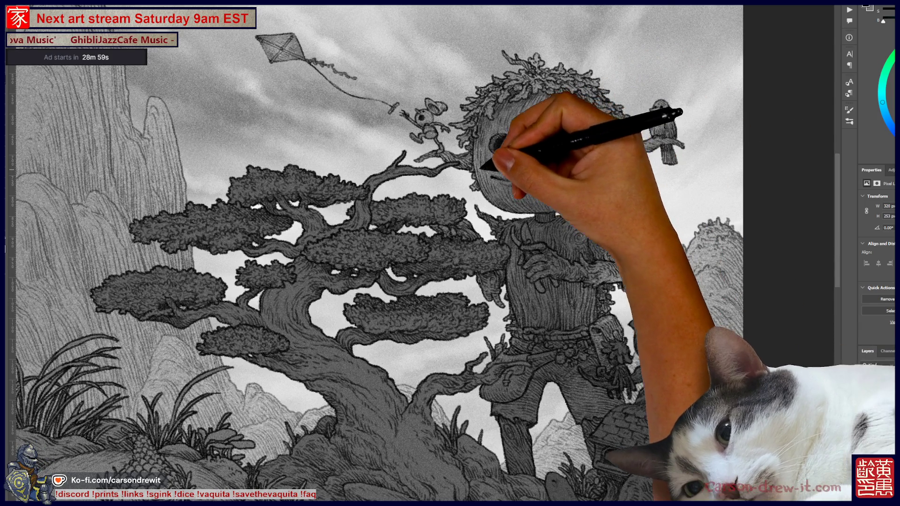
pyautogui.moveTo(520, 178); pyautogui.dragTo(498, 197)
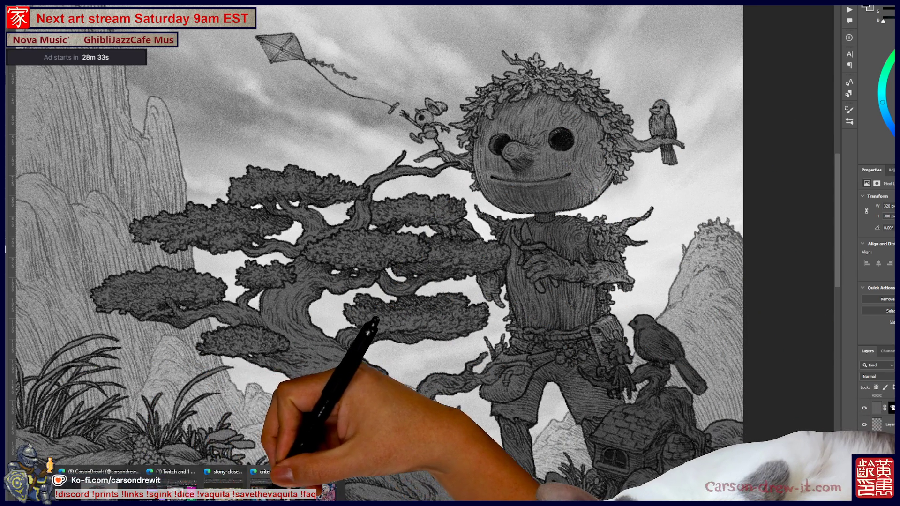
pyautogui.hotkey('ctrl', '2')
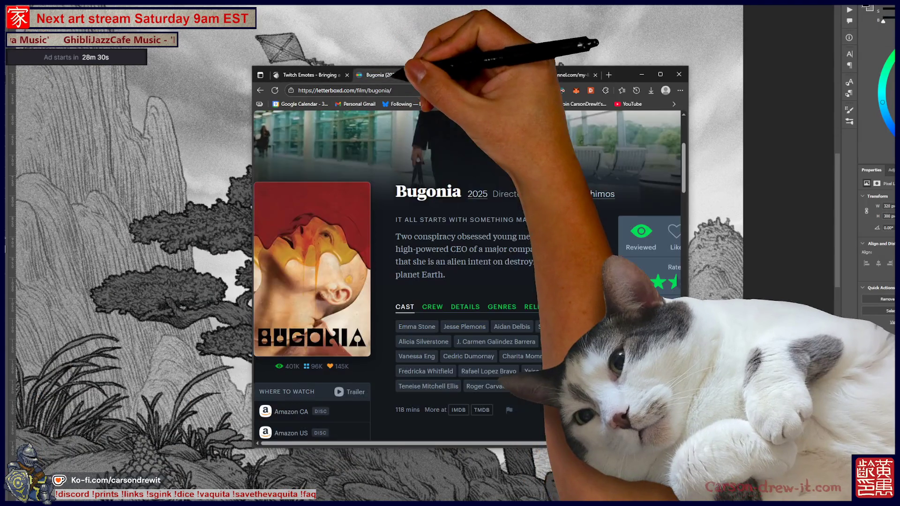
pyautogui.hotkey('alt', 'Left')
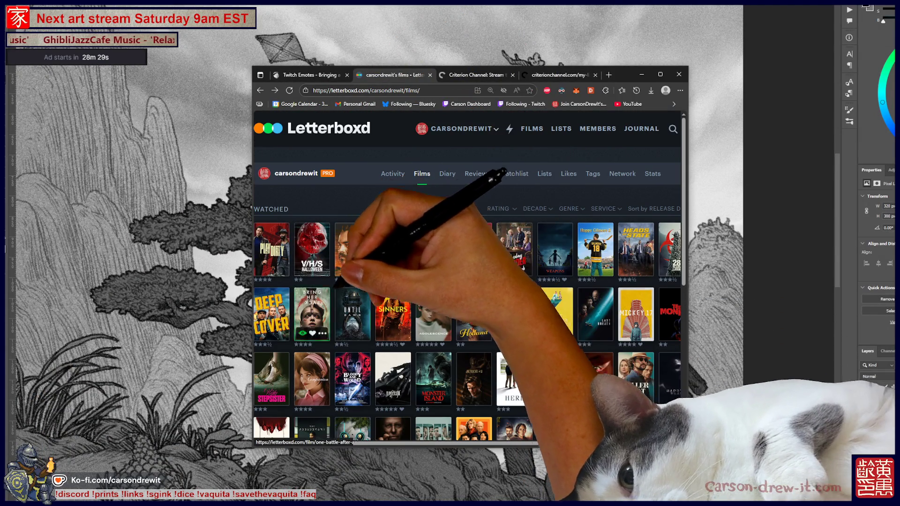
pyautogui.scroll(-1, 515, 286)
pyautogui.scroll(-6, 506, 303)
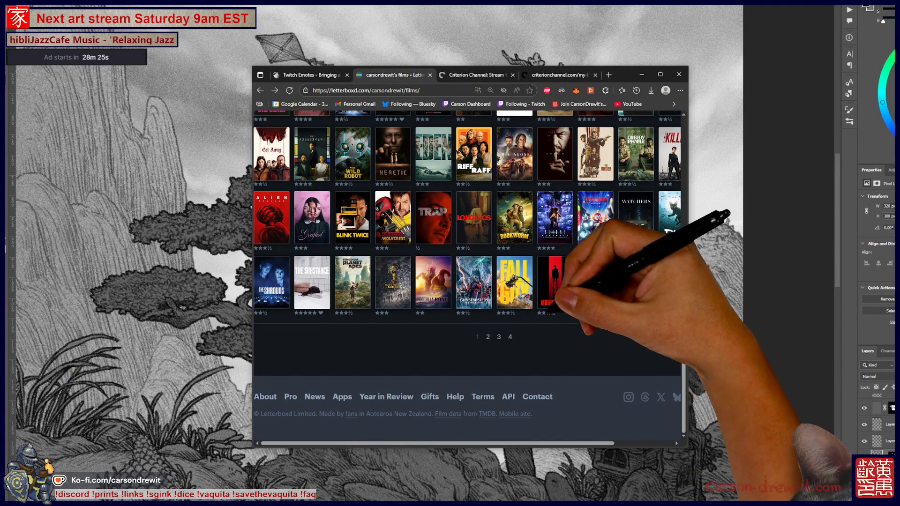
pyautogui.hscroll(3, 567, 304)
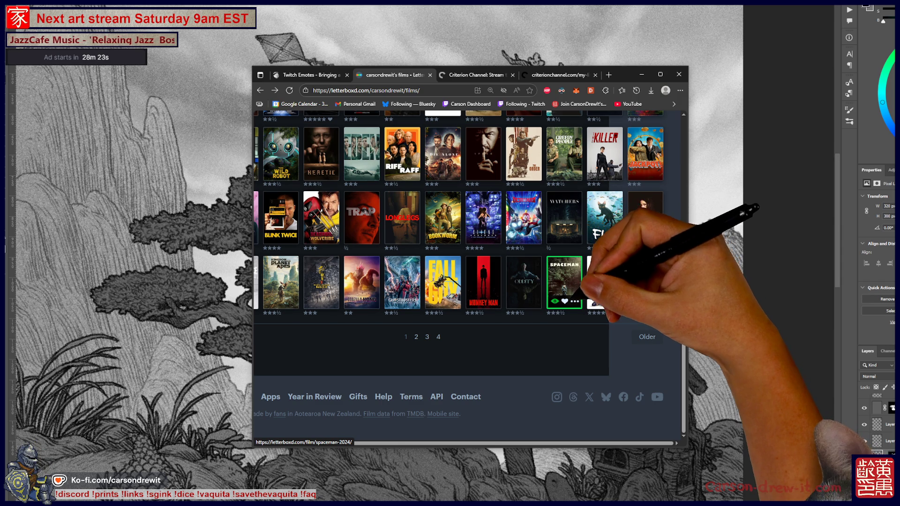
pyautogui.scroll(6, 583, 282)
pyautogui.hscroll(-2, 585, 287)
pyautogui.scroll(3, 584, 288)
pyautogui.hscroll(-1, 584, 288)
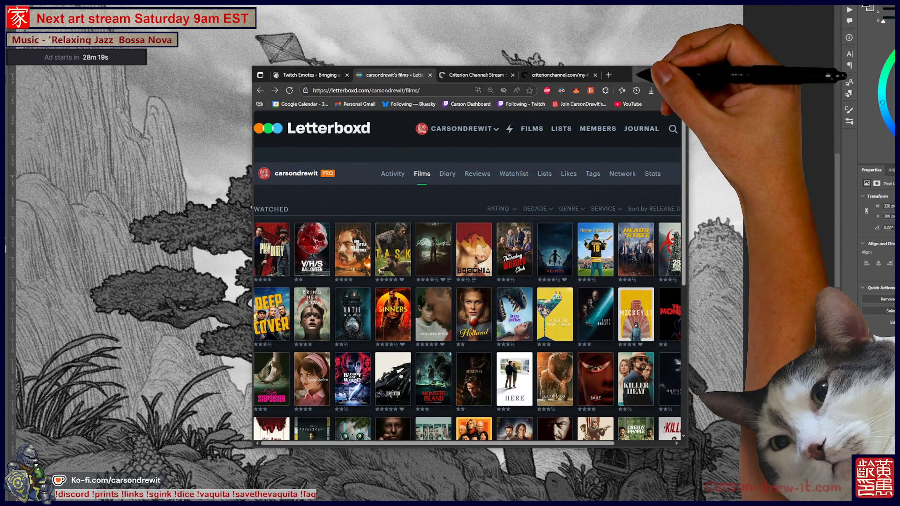
pyautogui.click(642, 74)
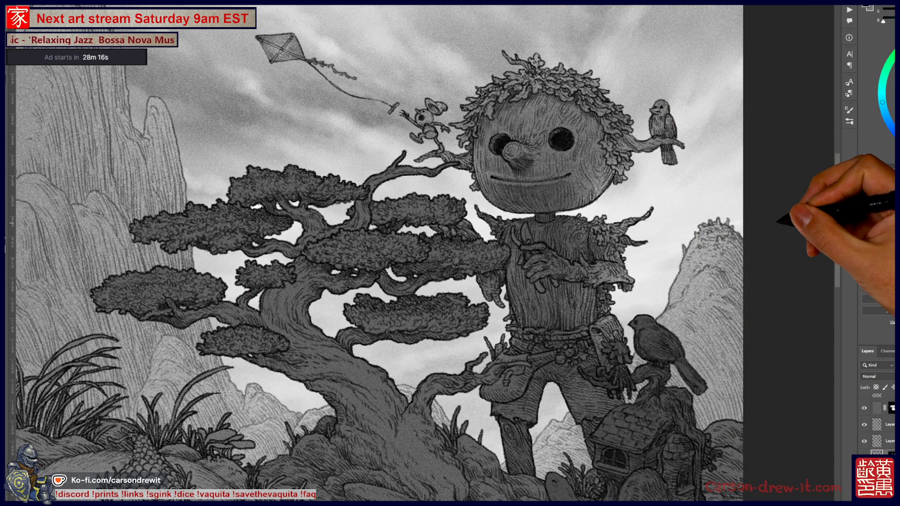
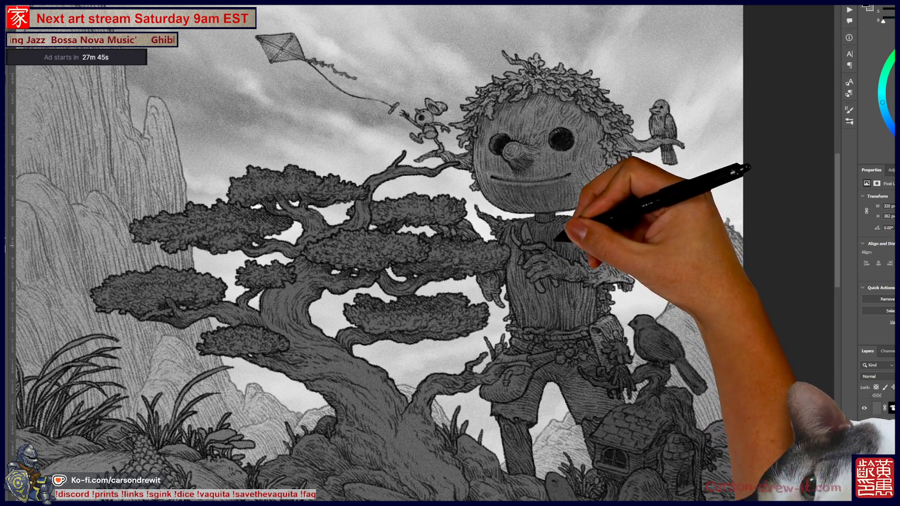
# Paint a dark ink shading stroke across the wooden giant's jacket
pyautogui.moveTo(580, 238)
pyautogui.mouseDown()
pyautogui.moveTo(601, 234)
pyautogui.moveTo(588, 230)
pyautogui.mouseUp()
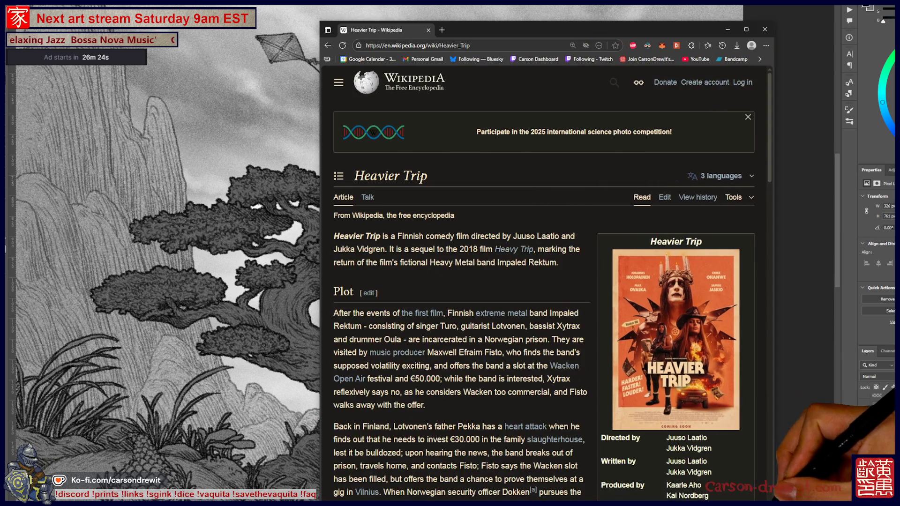
pyautogui.scroll(-5, 544, 282)
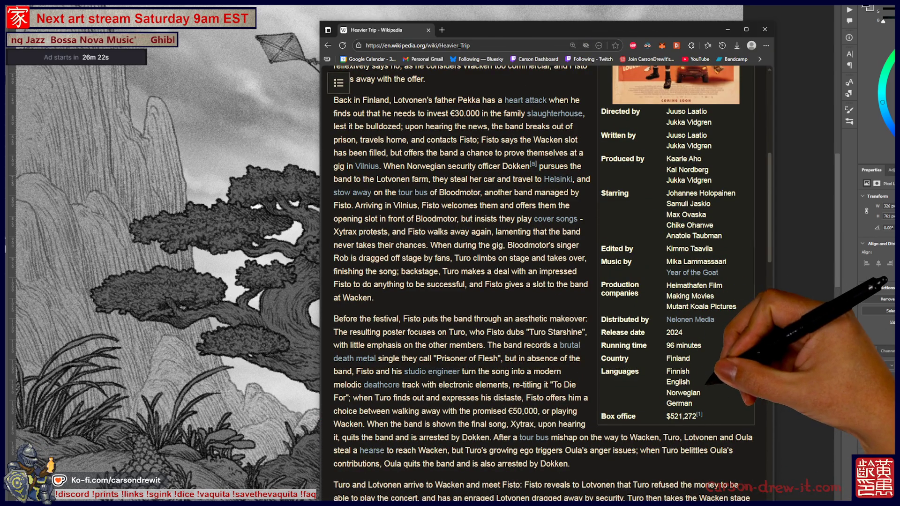
pyautogui.scroll(2, 544, 281)
pyautogui.scroll(2, 544, 281)
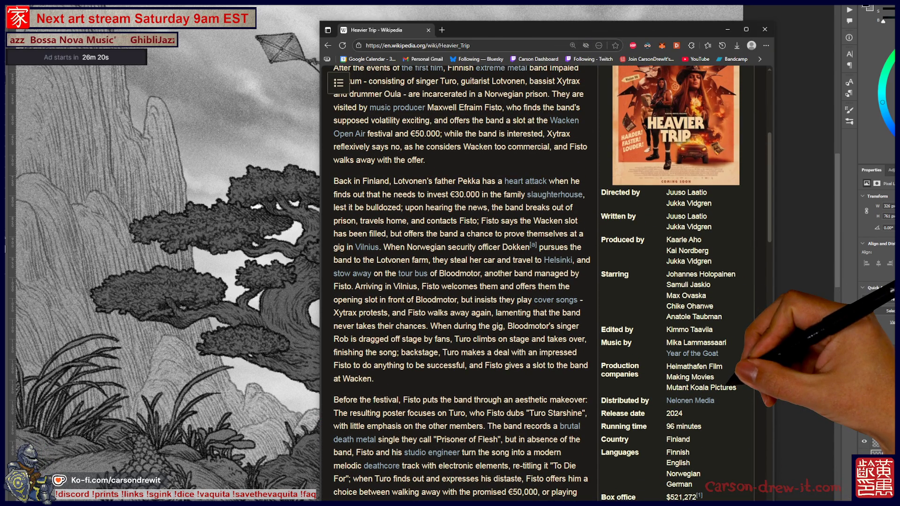
pyautogui.scroll(10, 544, 281)
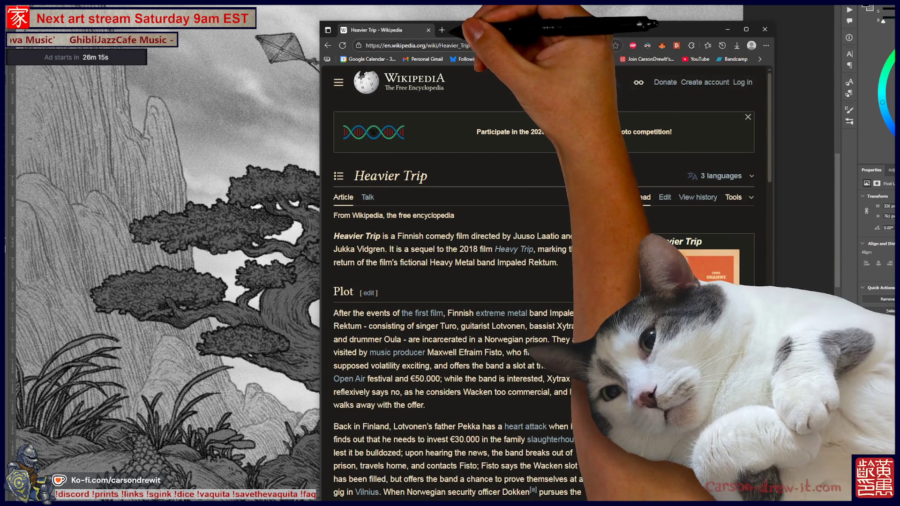
pyautogui.hotkey('ctrl', 't')
pyautogui.write('letterboxd.com/carsondrewit/')
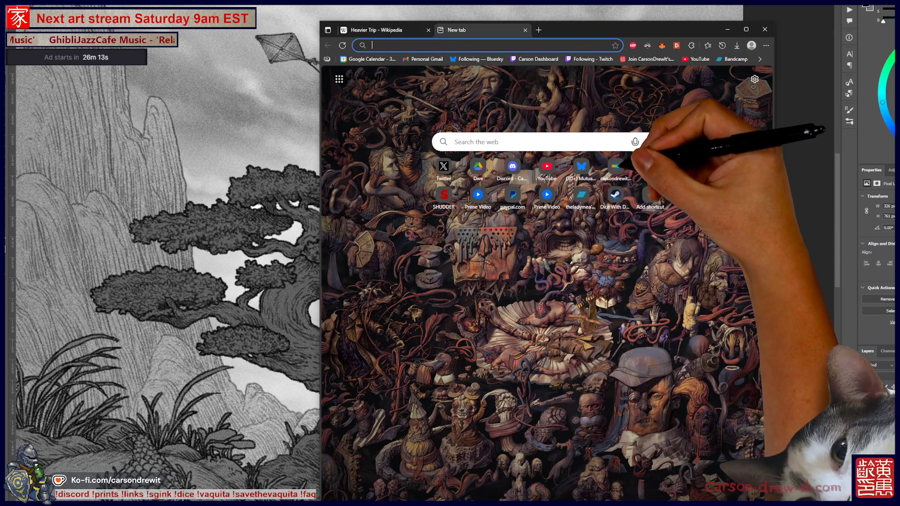
pyautogui.press('Return')
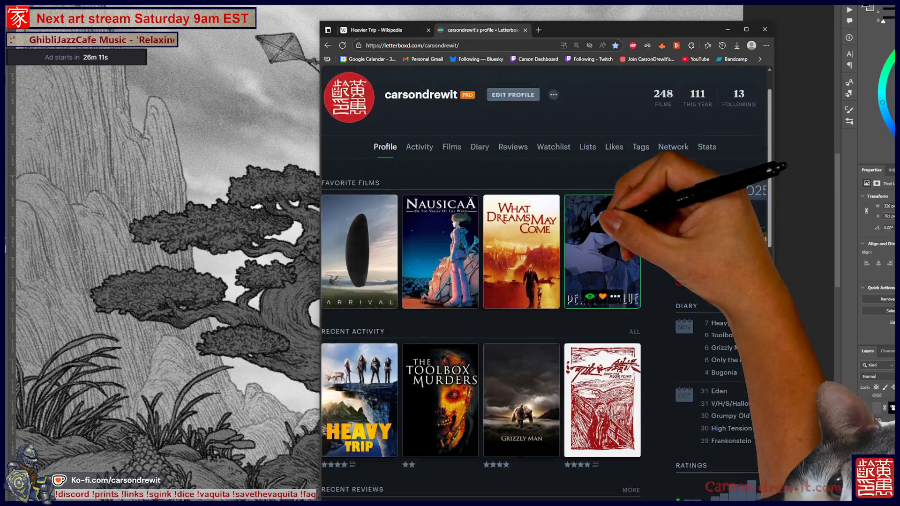
pyautogui.scroll(-3, 521, 281)
# Open the Heavy Trip review and read through it
pyautogui.click(360, 276)
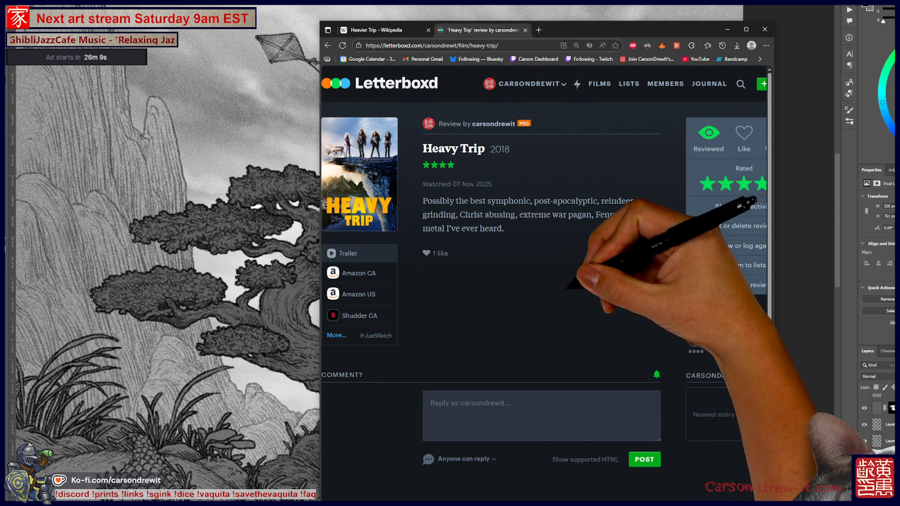
pyautogui.scroll(-5, 521, 281)
pyautogui.hscroll(2, 520, 281)
pyautogui.hscroll(1, 544, 271)
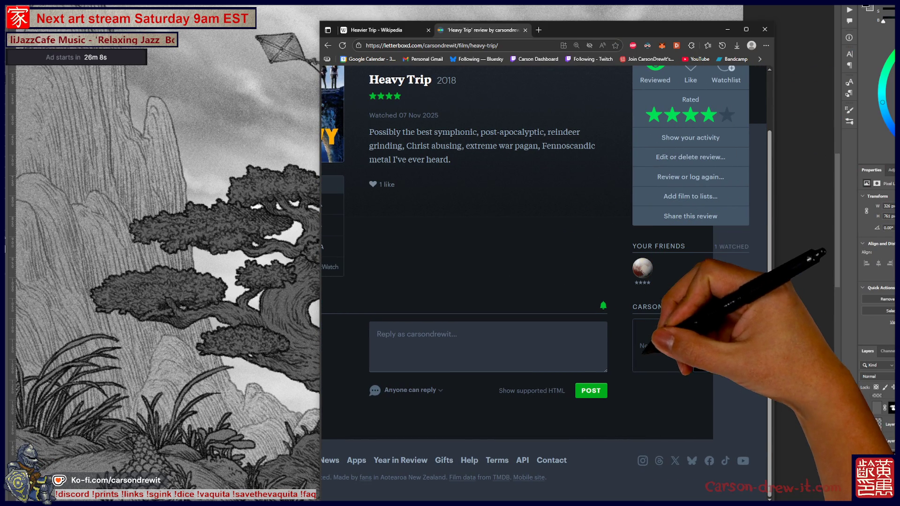
pyautogui.hscroll(-2, 544, 282)
pyautogui.scroll(2, 544, 281)
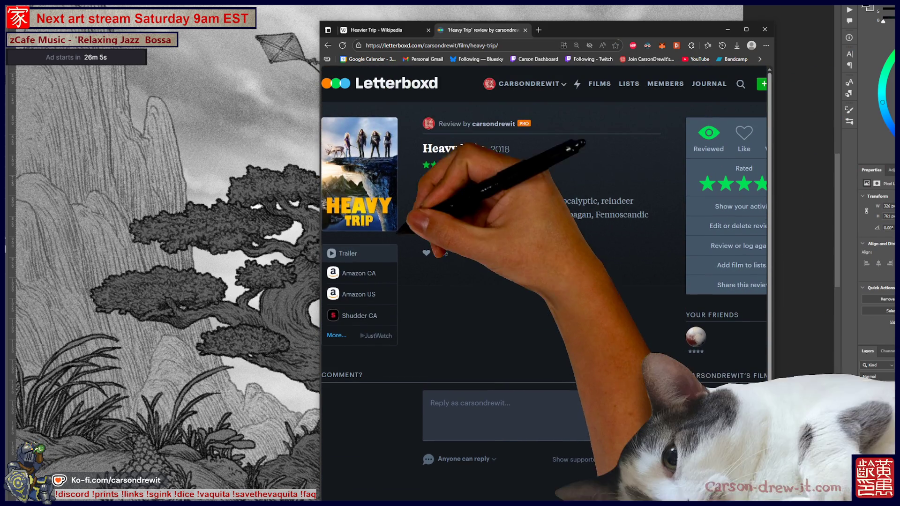
pyautogui.scroll(-7, 579, 207)
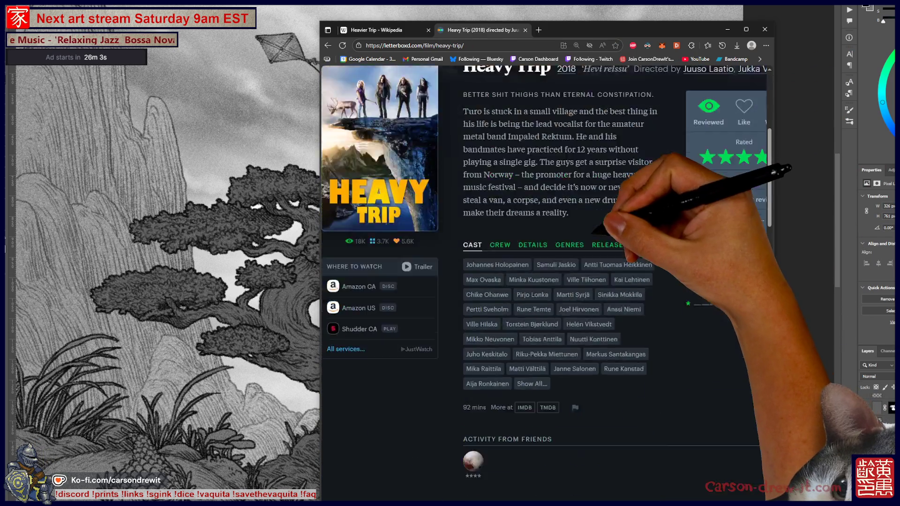
pyautogui.scroll(-15, 592, 233)
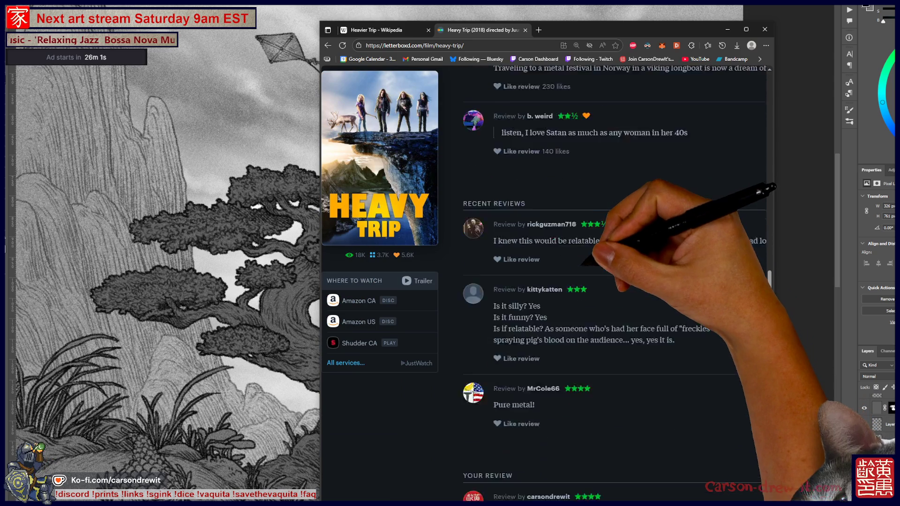
pyautogui.scroll(-4, 582, 277)
pyautogui.scroll(3, 563, 244)
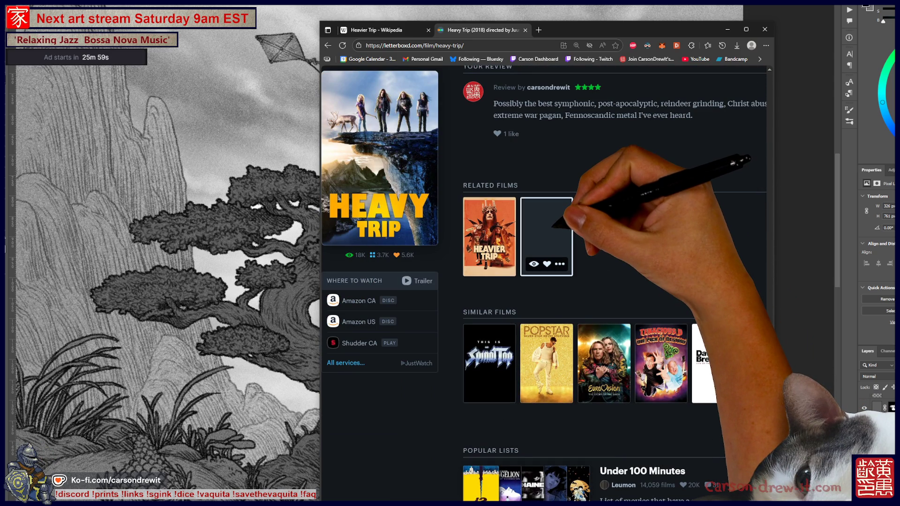
# Browse the related Heaviest Trip and Heavier Trip (2024) film pages
pyautogui.click(554, 225)
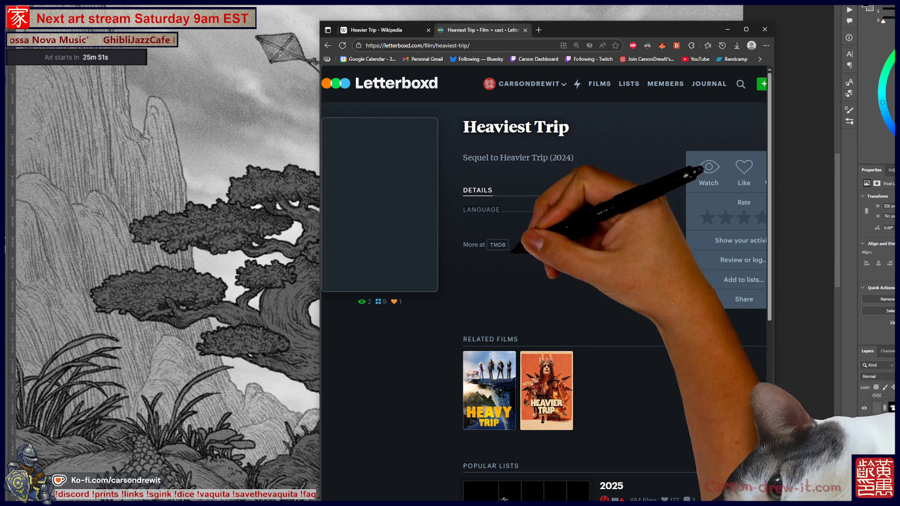
pyautogui.click(546, 390)
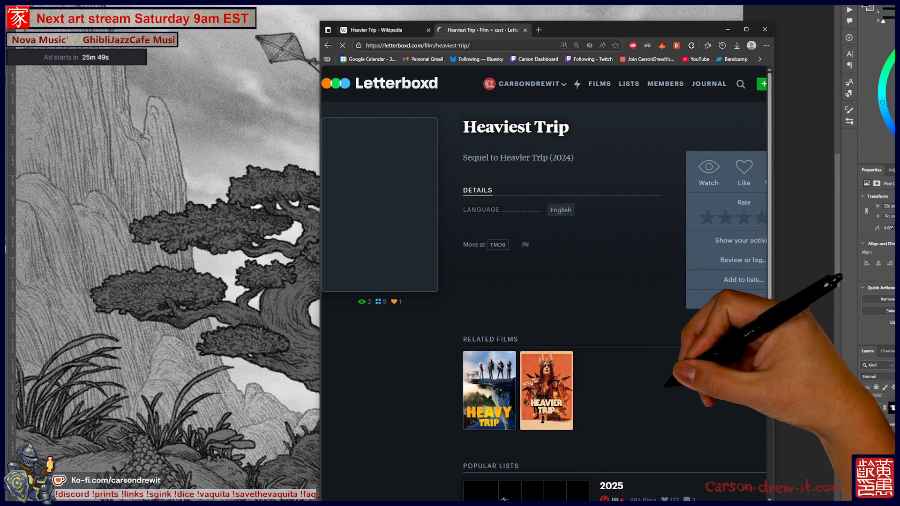
pyautogui.scroll(-3, 544, 282)
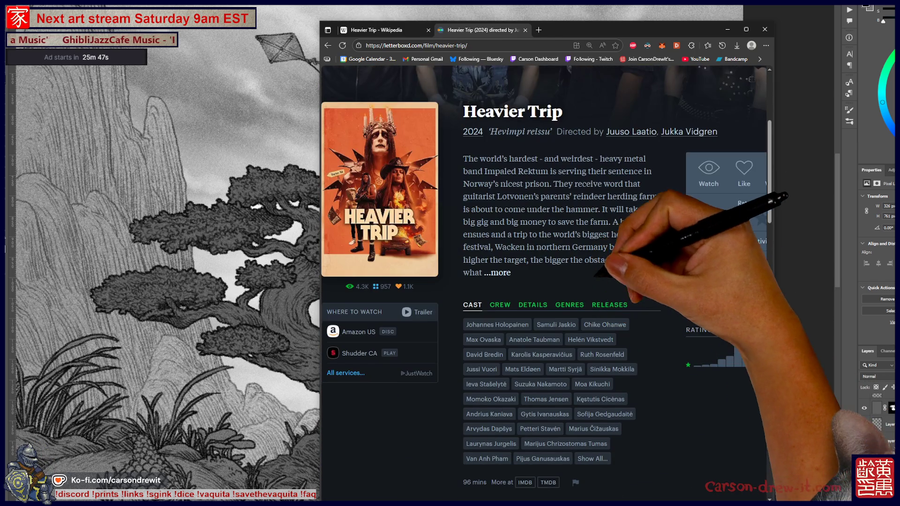
pyautogui.scroll(2, 544, 281)
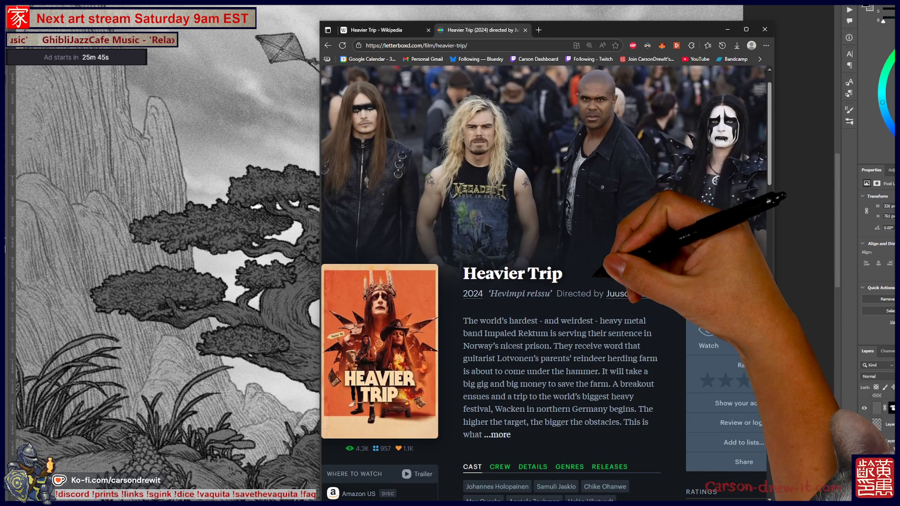
pyautogui.scroll(-9, 594, 276)
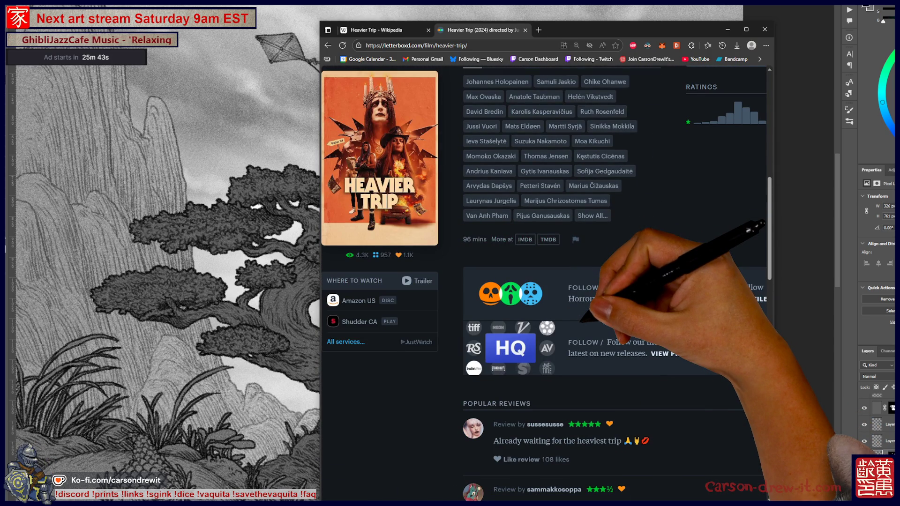
pyautogui.scroll(6, 544, 281)
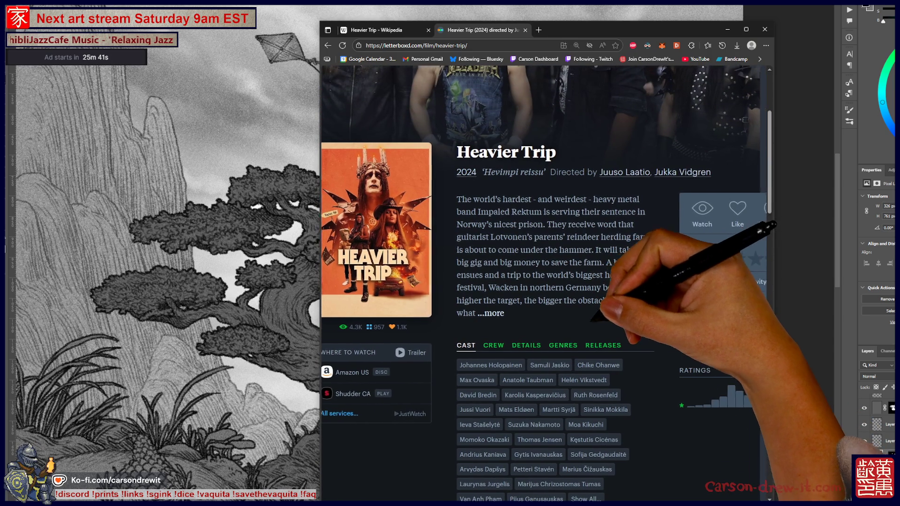
pyautogui.hscroll(2, 544, 282)
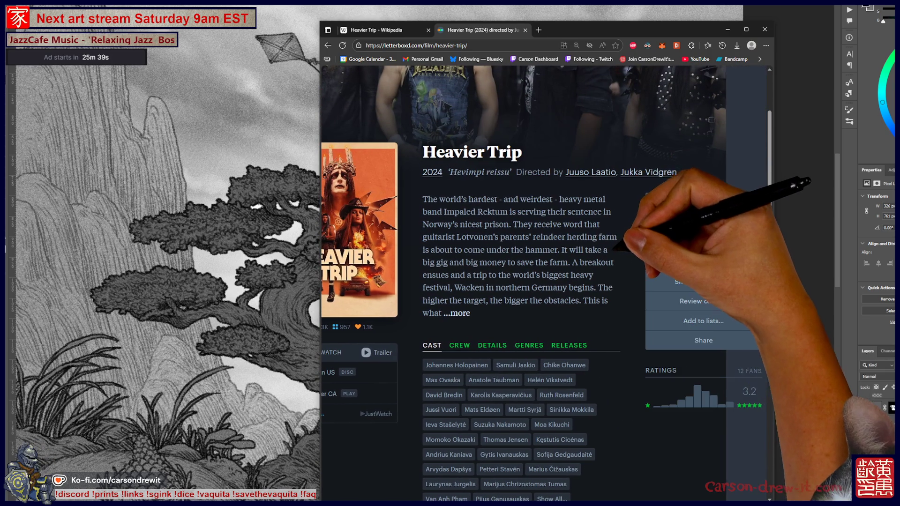
pyautogui.hscroll(-2, 584, 281)
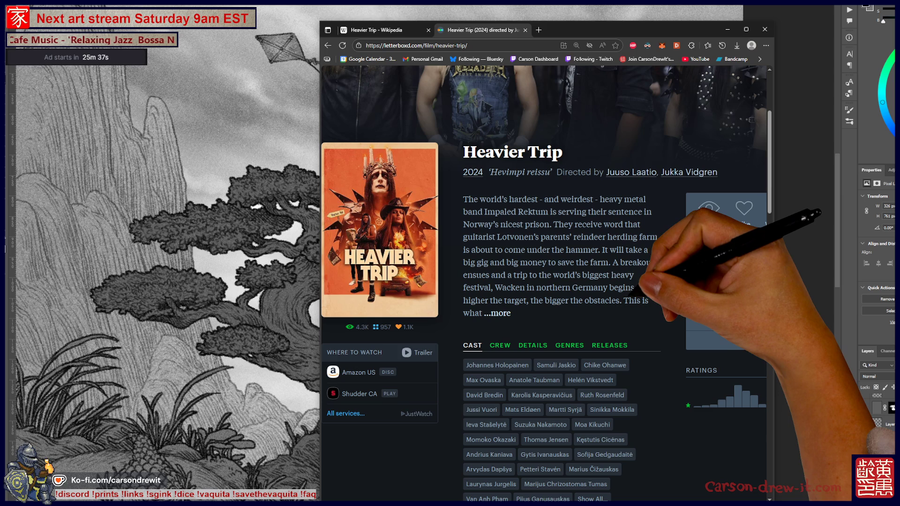
pyautogui.scroll(2, 544, 281)
pyautogui.scroll(2, 544, 281)
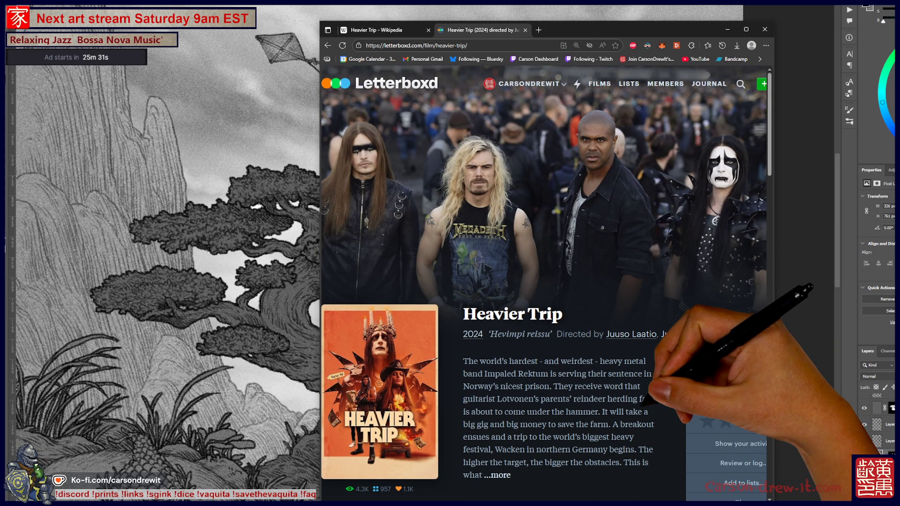
# Go back to the Heavy Trip film page and view its poster enlarged
pyautogui.hotkey('alt', 'Left')
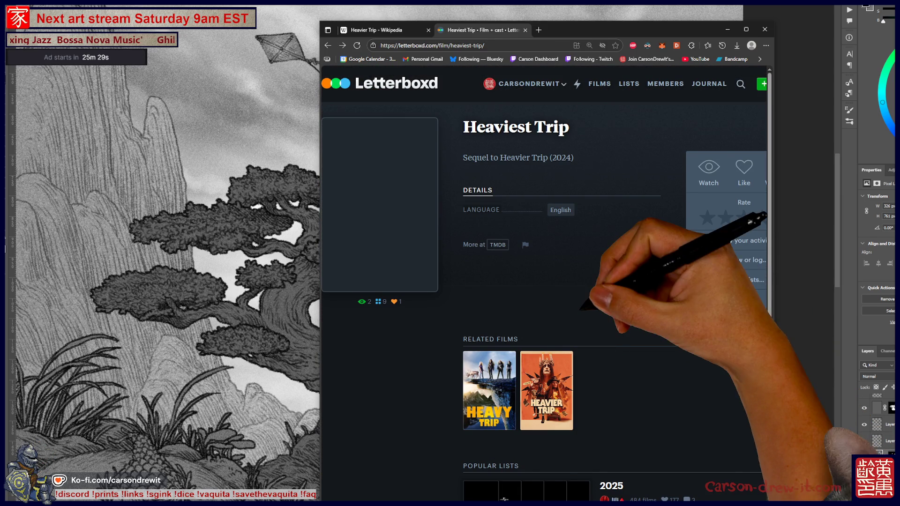
pyautogui.hotkey('alt', 'Left')
pyautogui.scroll(10, 614, 281)
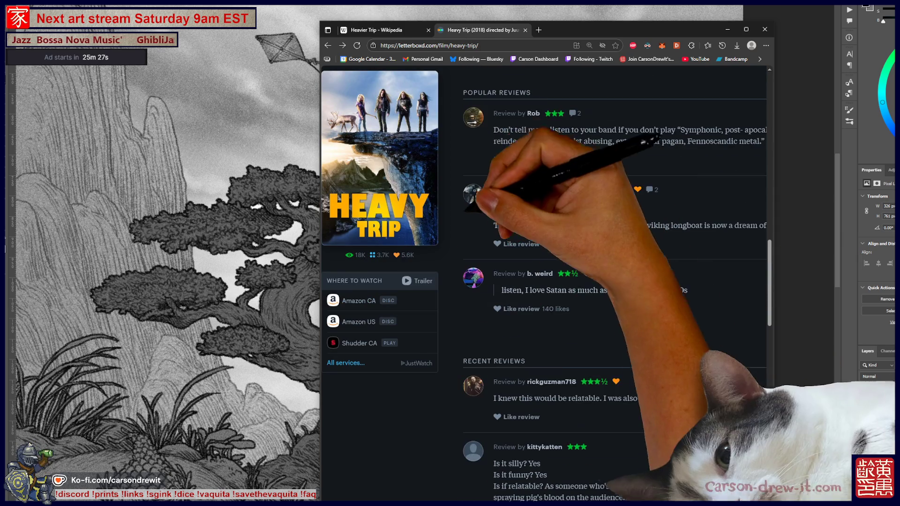
pyautogui.click(380, 155)
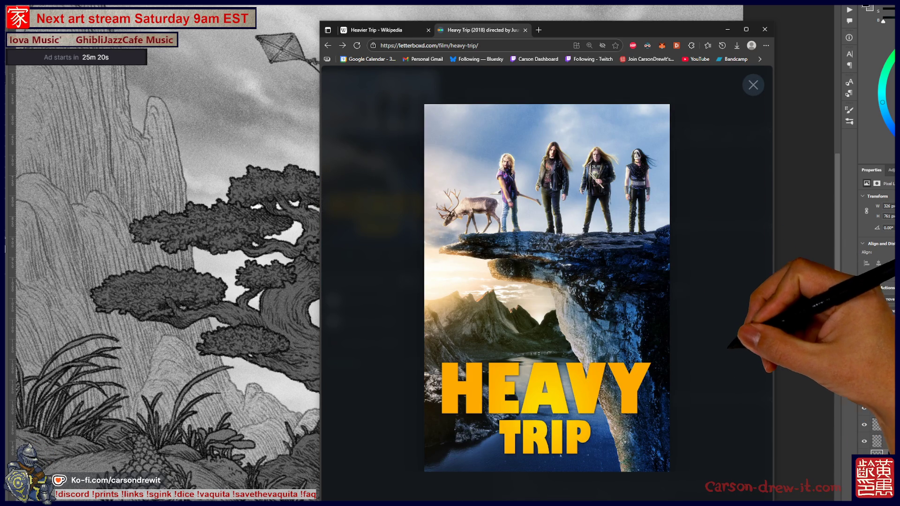
pyautogui.press('Escape')
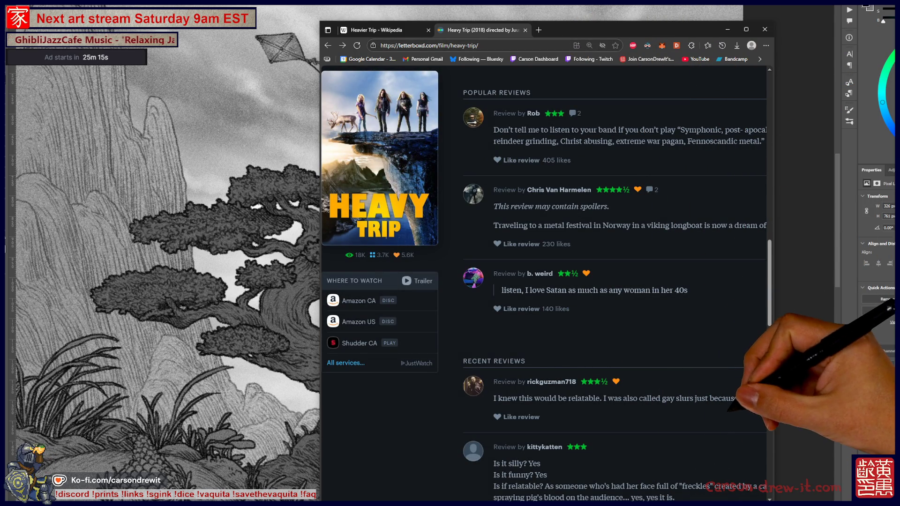
pyautogui.scroll(4, 614, 281)
pyautogui.scroll(10, 546, 281)
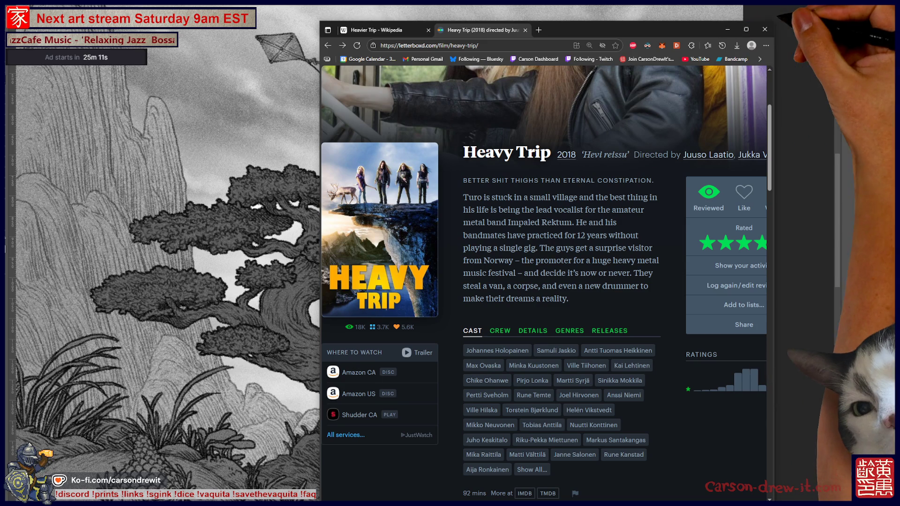
pyautogui.hotkey('alt', 'Tab')
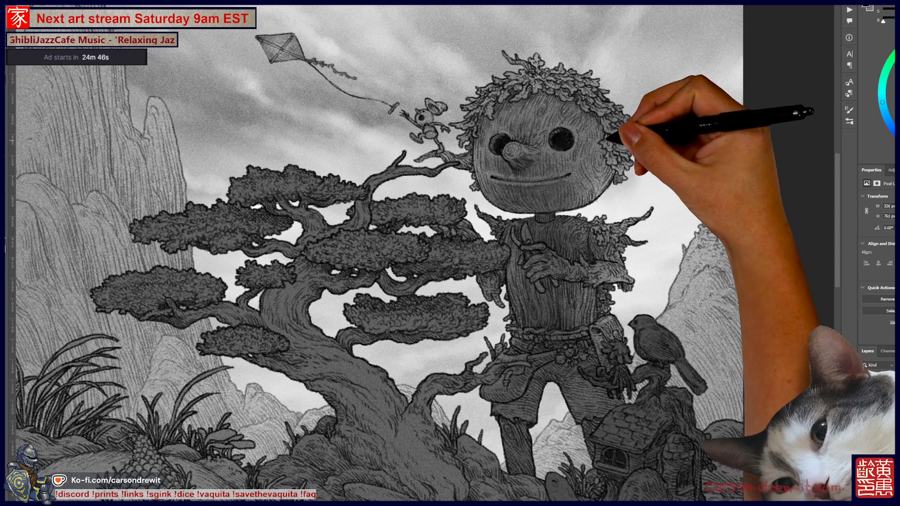
# Pan around the giant-and-bonsai illustration and pick a different drawing layer
pyautogui.moveTo(619, 136); pyautogui.dragTo(685, 141)
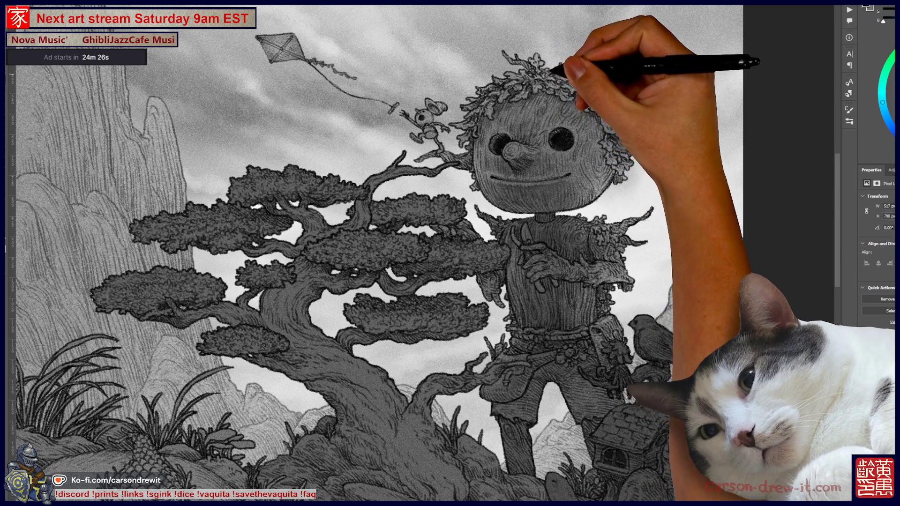
pyautogui.scroll(1, 422, 253)
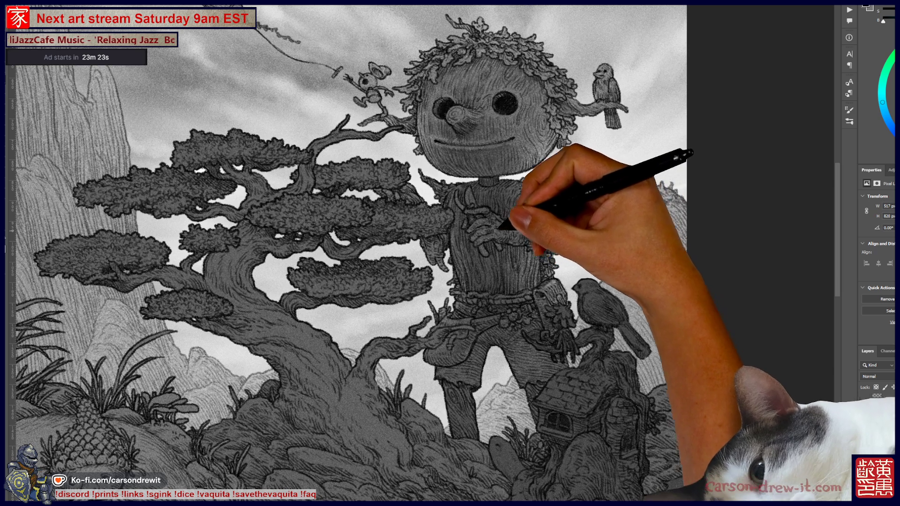
pyautogui.moveTo(356, 253)
pyautogui.mouseDown()
pyautogui.moveTo(382, 251)
pyautogui.moveTo(386, 225)
pyautogui.moveTo(370, 272)
pyautogui.moveTo(347, 211)
pyautogui.mouseUp()
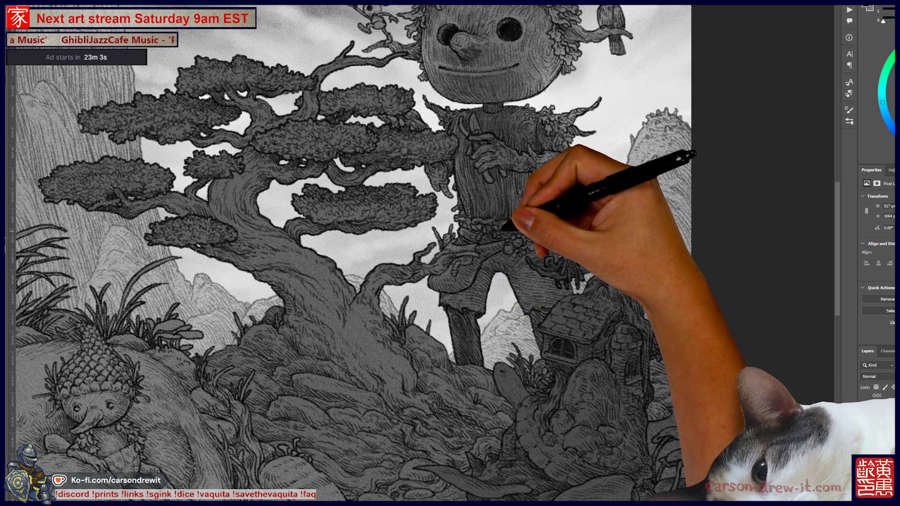
pyautogui.keyDown('ctrl'); pyautogui.click(476, 337); pyautogui.keyUp('ctrl')
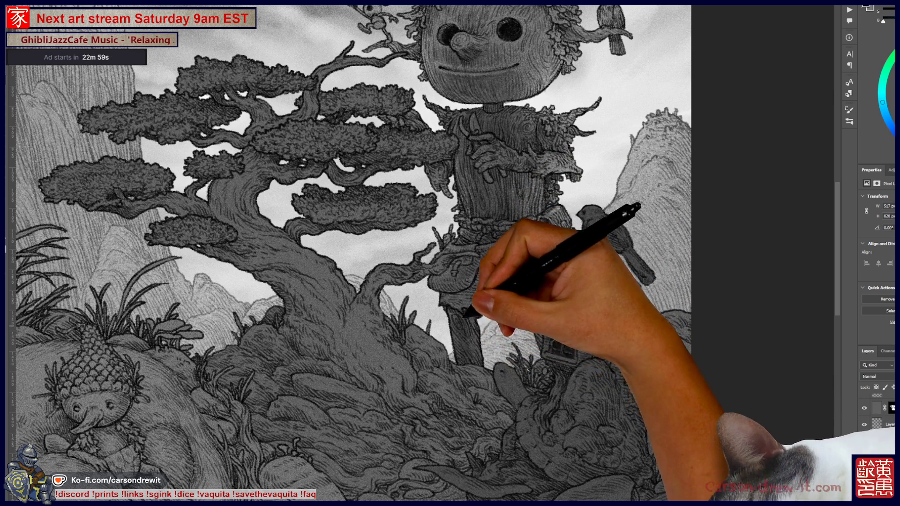
# Switch to another drawing layer and zoom out and back in to review the scene
pyautogui.keyDown('ctrl'); pyautogui.click(544, 305); pyautogui.keyUp('ctrl')
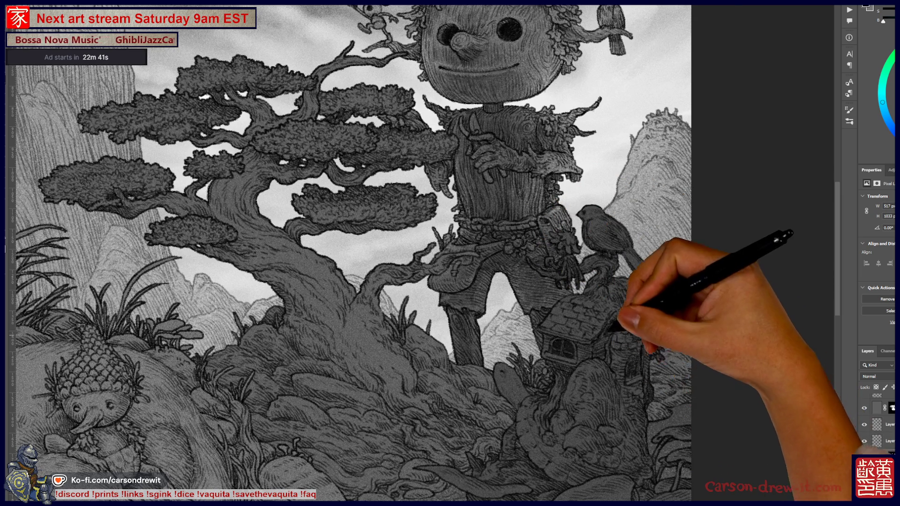
pyautogui.scroll(2, 375, 253)
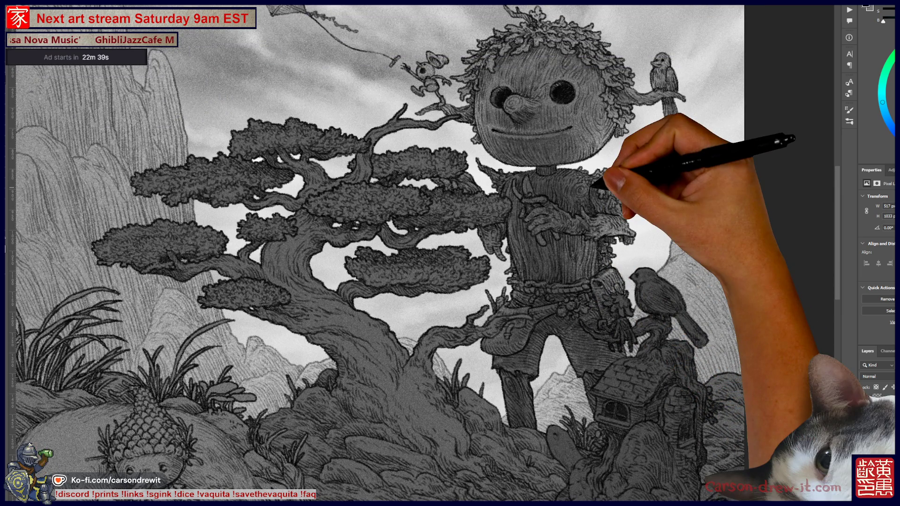
pyautogui.scroll(-3, 422, 253)
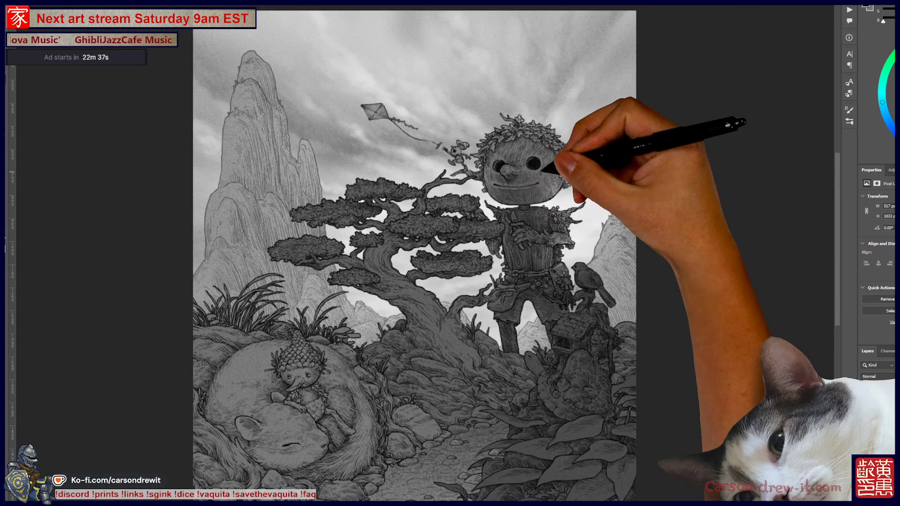
pyautogui.scroll(3, 544, 167)
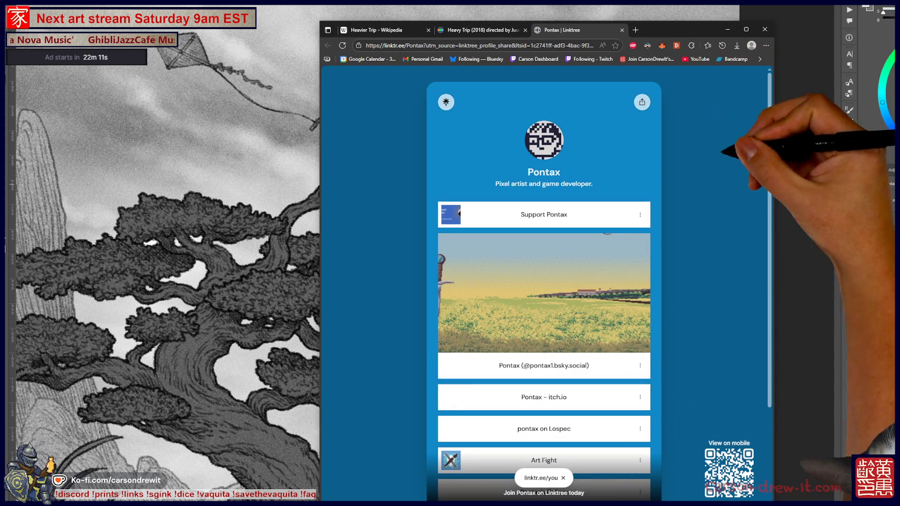
# Open the artist's Bluesky link from Linktree in a new tab and switch to it
pyautogui.scroll(-3, 544, 258)
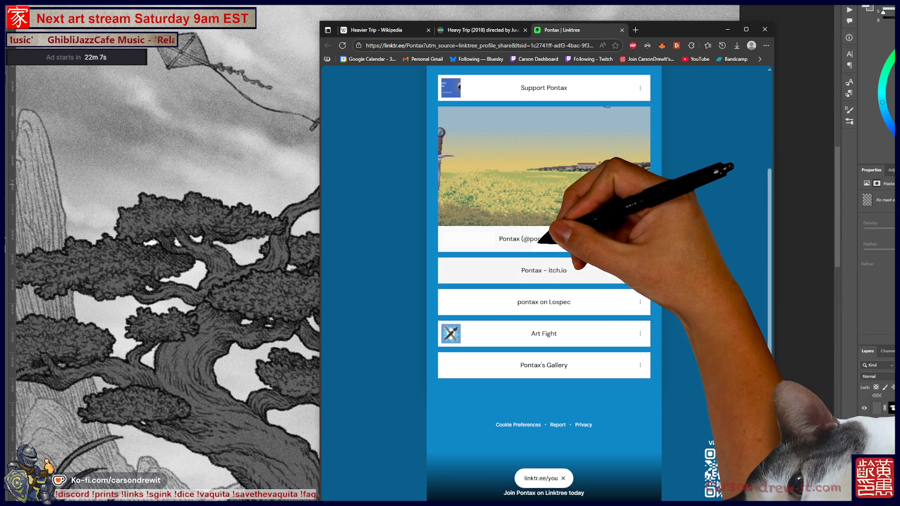
pyautogui.click(539, 237)
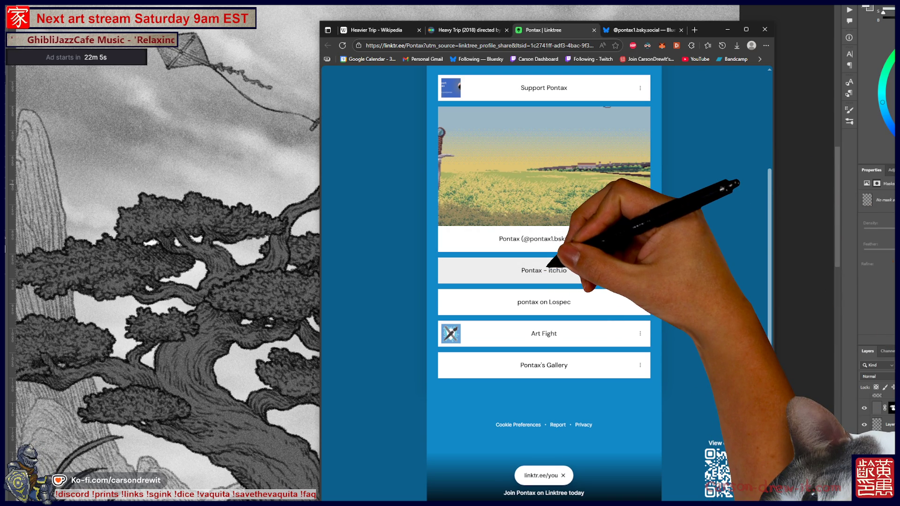
pyautogui.click(581, 29)
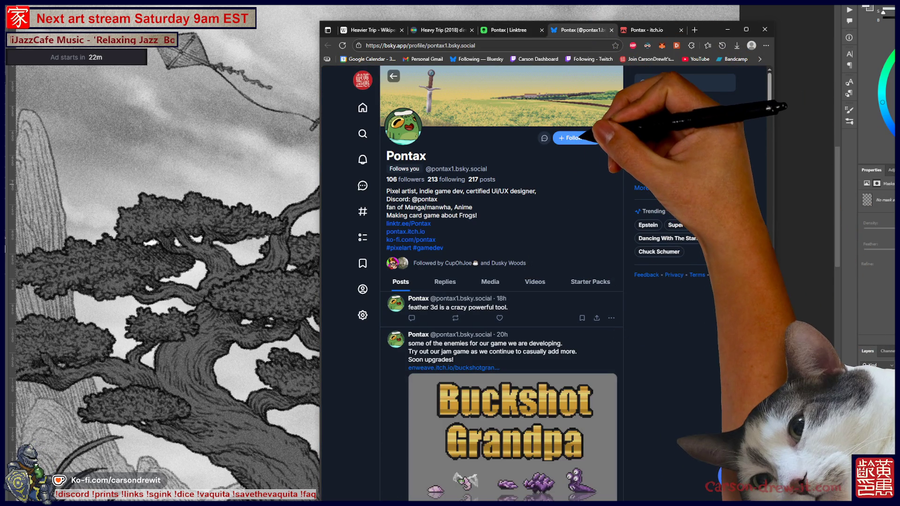
# Scroll through the artist's Bluesky Media feed
pyautogui.scroll(-5, 501, 281)
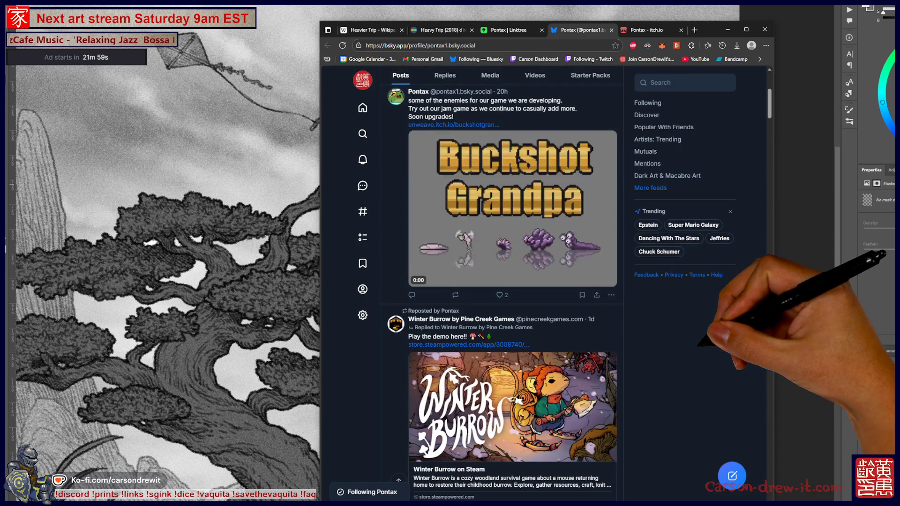
pyautogui.scroll(5, 502, 282)
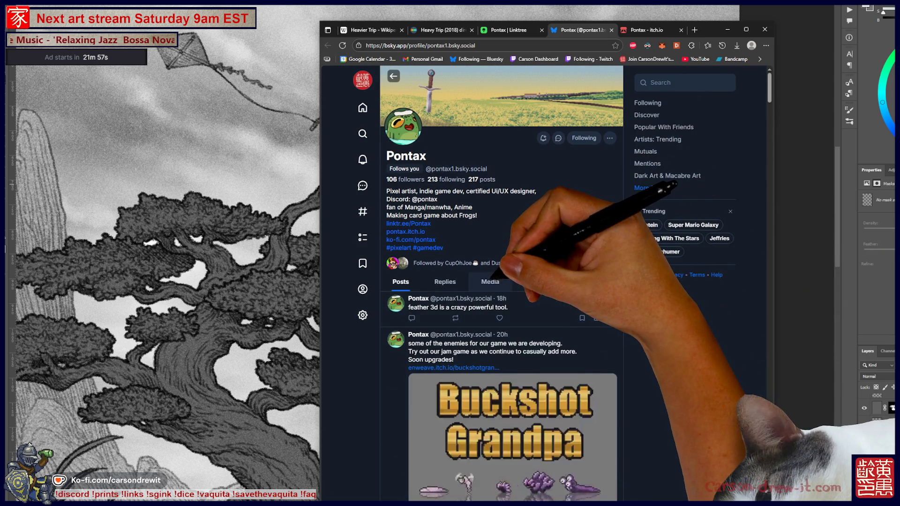
pyautogui.scroll(-6, 501, 282)
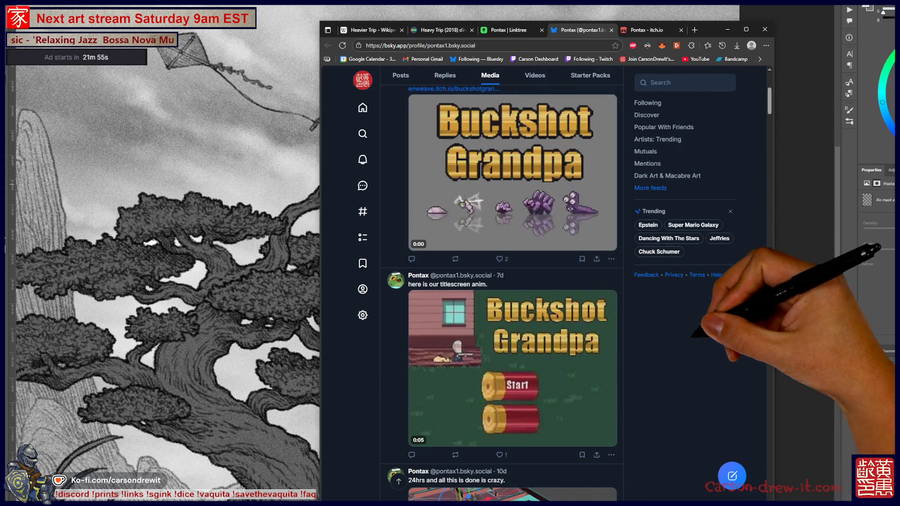
pyautogui.scroll(2, 502, 282)
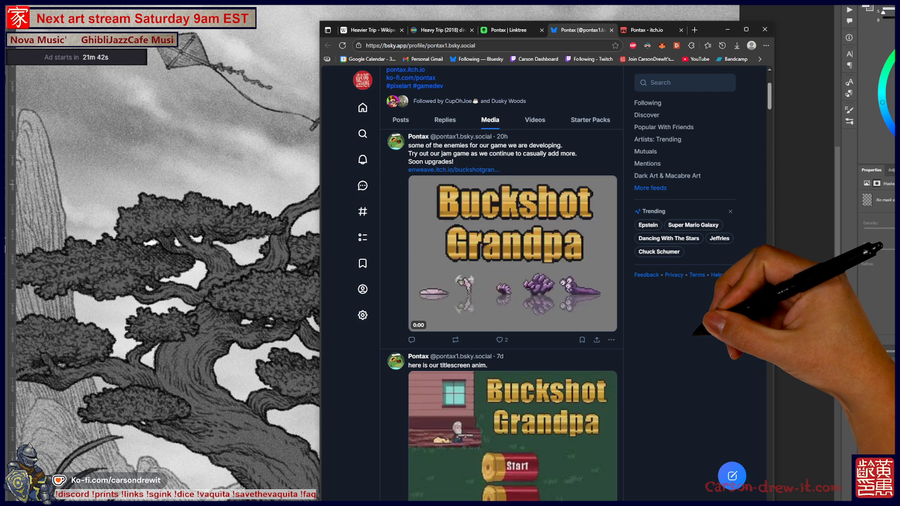
pyautogui.scroll(-3, 502, 281)
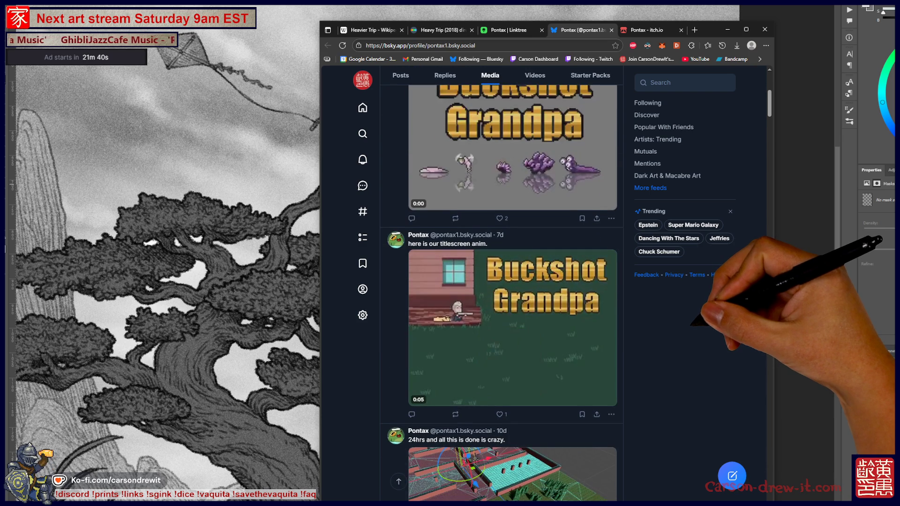
pyautogui.scroll(-3, 502, 291)
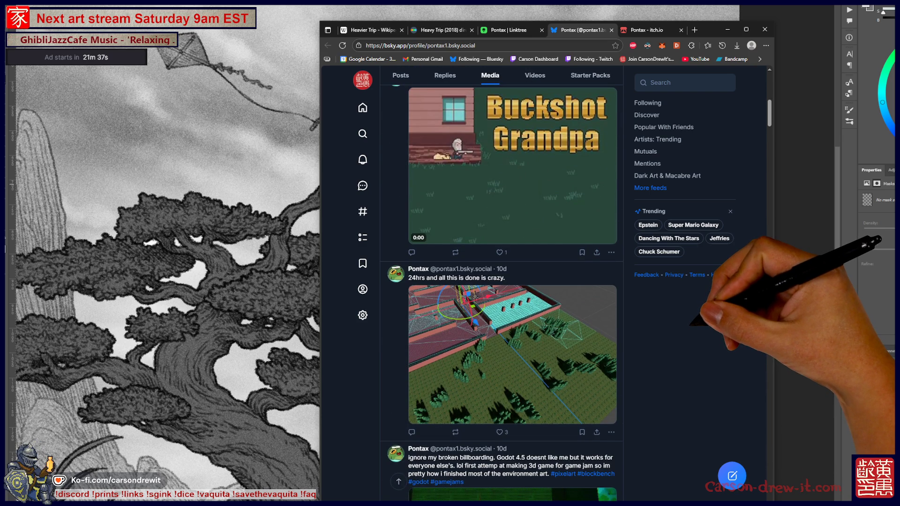
pyautogui.scroll(-4, 549, 428)
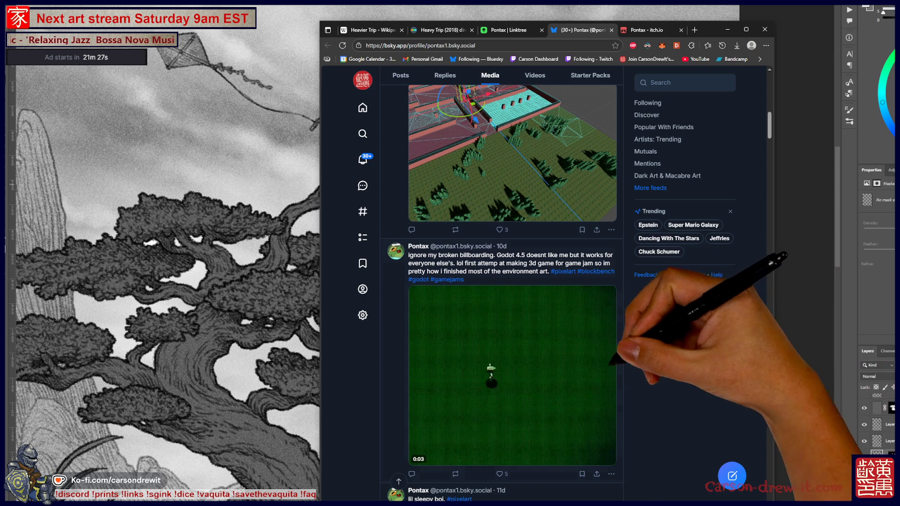
pyautogui.scroll(-1, 502, 282)
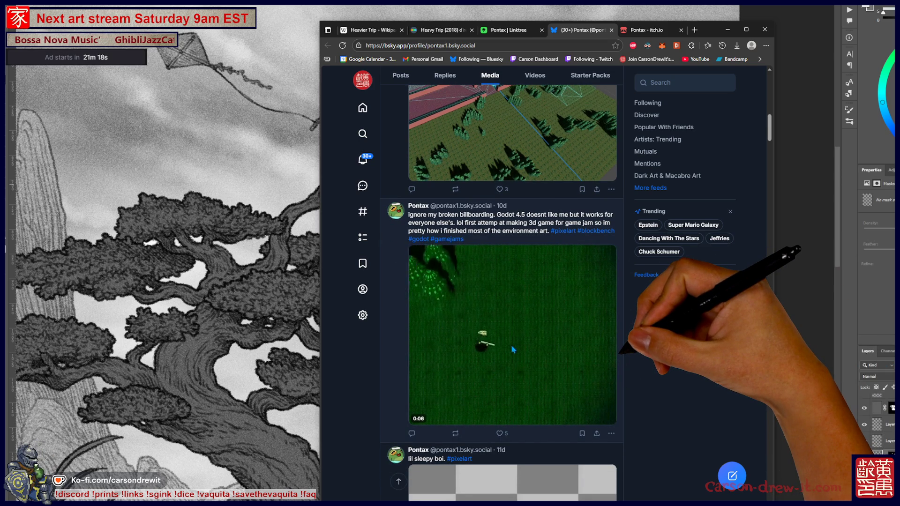
pyautogui.scroll(-10, 523, 344)
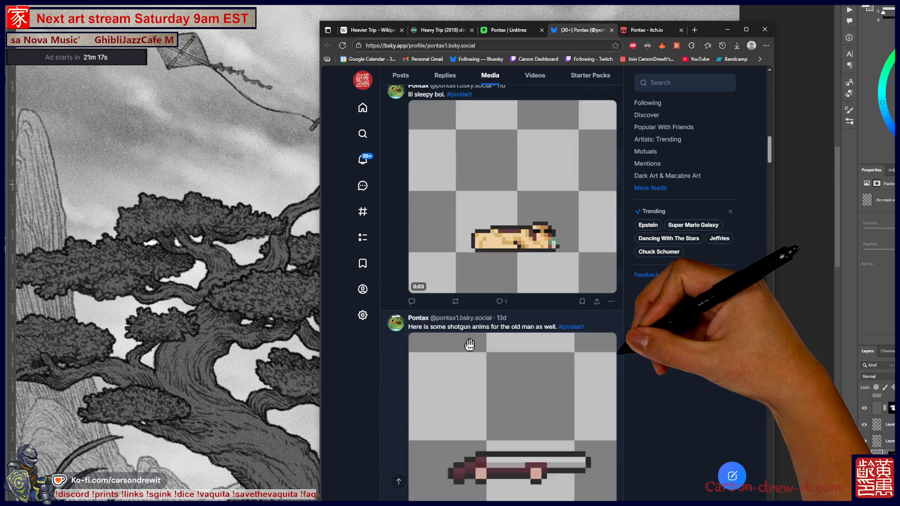
# Like the Buckshot Grandpa enemies post and return to the Photoshop drawing
pyautogui.moveTo(470, 208)
pyautogui.mouseDown()
pyautogui.moveTo(477, 407)
pyautogui.moveTo(476, 124)
pyautogui.mouseUp()
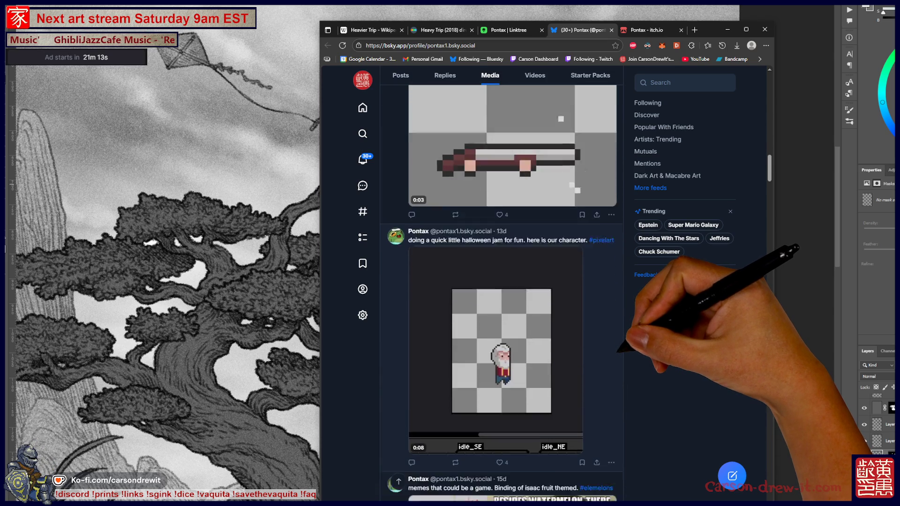
pyautogui.scroll(-5, 512, 291)
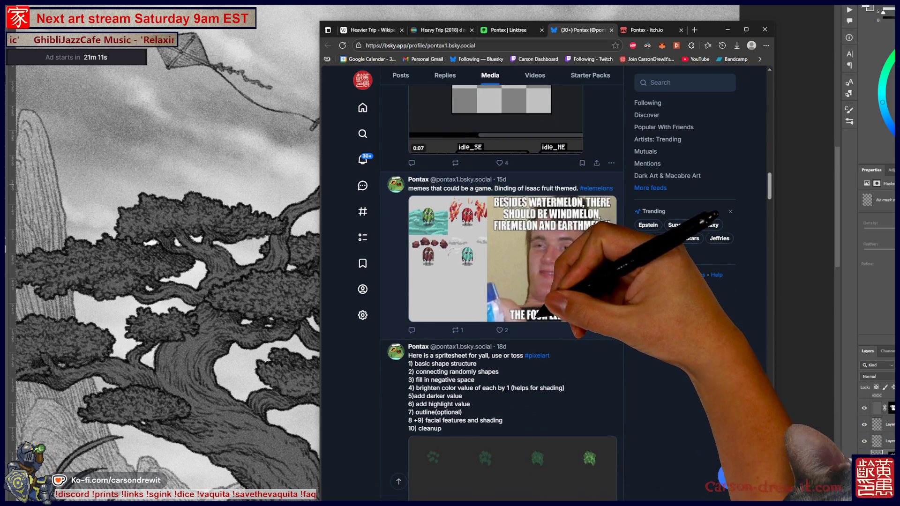
pyautogui.scroll(-7, 559, 146)
pyautogui.scroll(12, 559, 147)
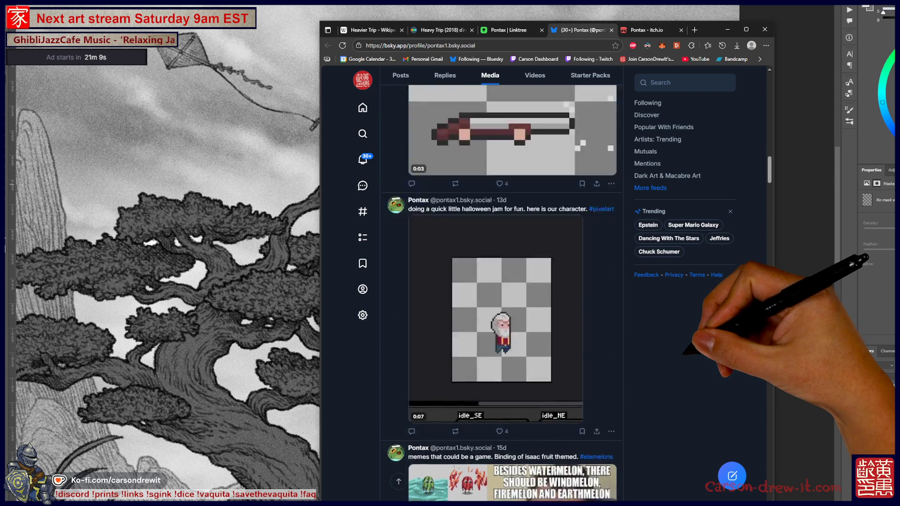
pyautogui.scroll(15, 559, 147)
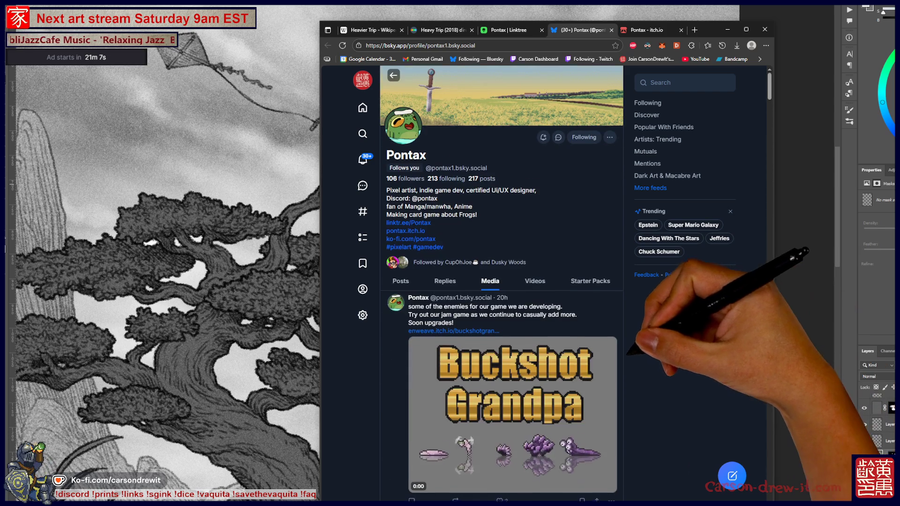
pyautogui.scroll(-3, 559, 147)
pyautogui.click(500, 380)
pyautogui.scroll(-4, 512, 291)
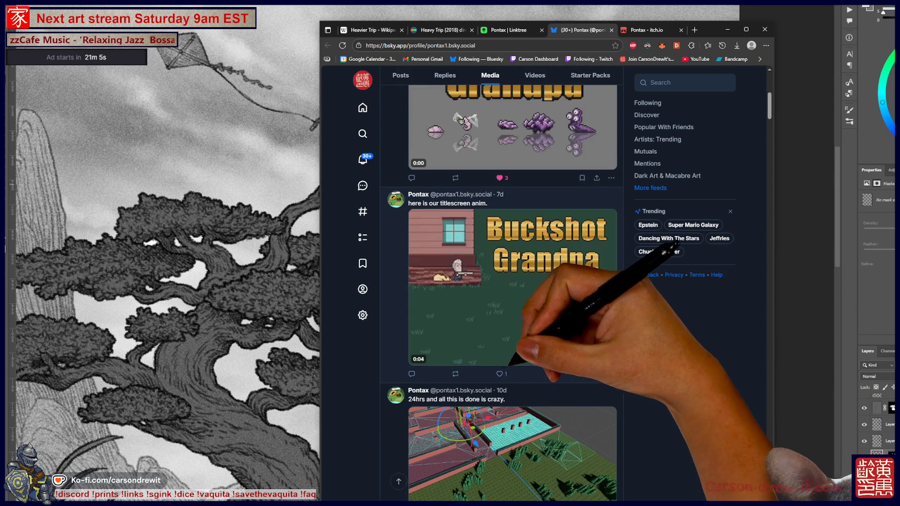
pyautogui.scroll(-4, 512, 291)
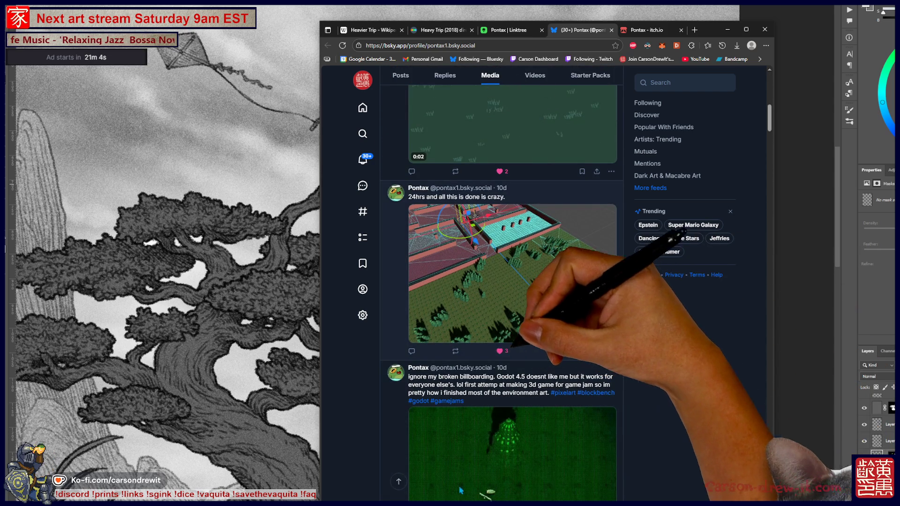
pyautogui.scroll(10, 461, 490)
pyautogui.hotkey('alt', 'Tab')
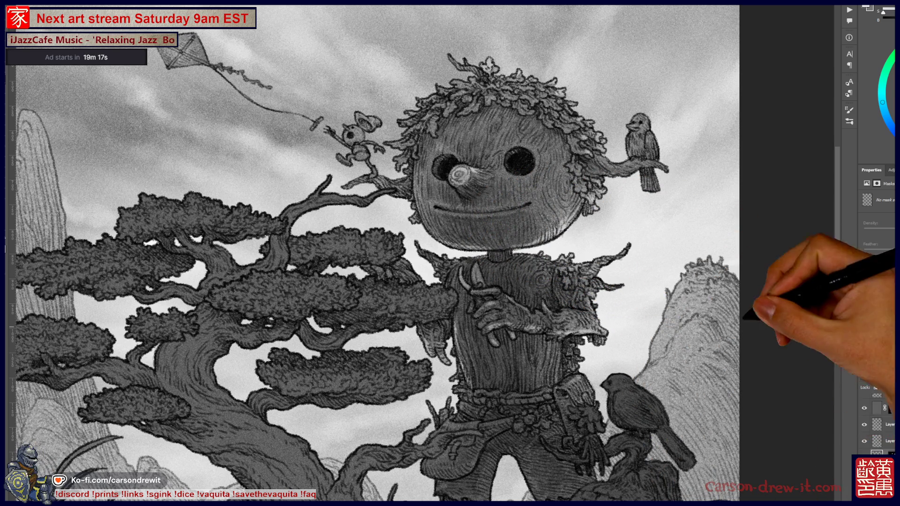
# Scroll the canvas down and left to frame the giant's belt and satchel area
pyautogui.scroll(-5, 375, 253)
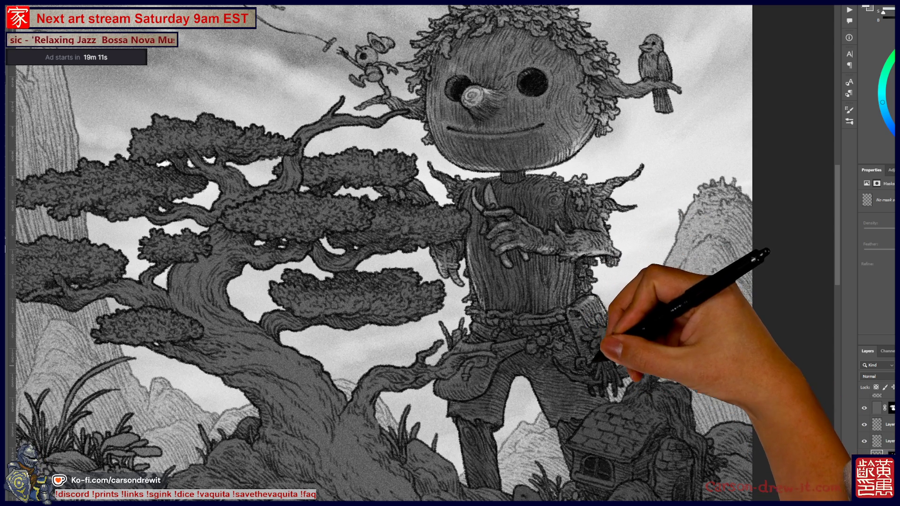
pyautogui.hscroll(-2, 422, 253)
pyautogui.hscroll(-2, 422, 253)
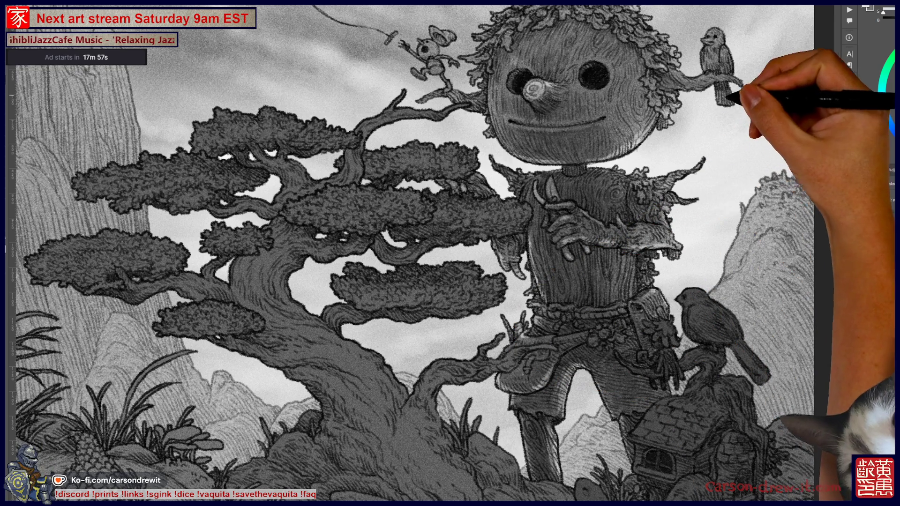
pyautogui.press('ctrl')
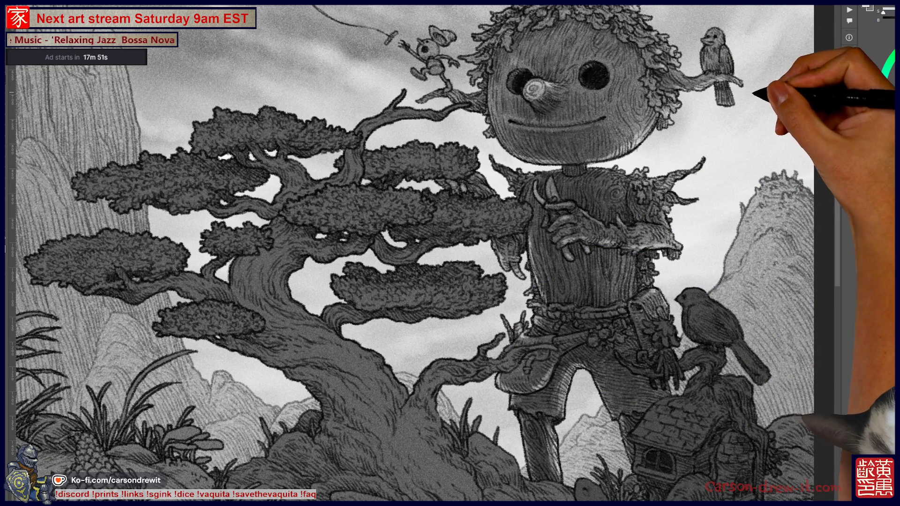
pyautogui.scroll(3, 450, 253)
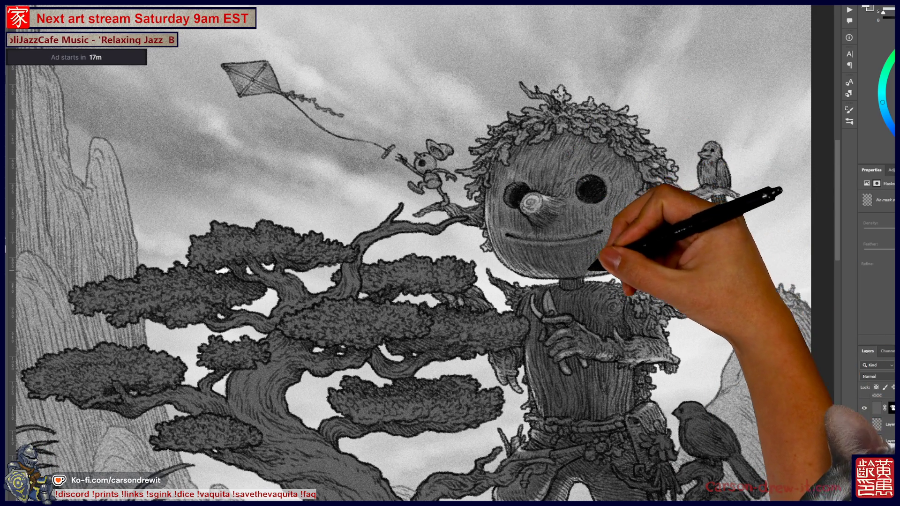
pyautogui.moveTo(674, 208); pyautogui.dragTo(686, 251)
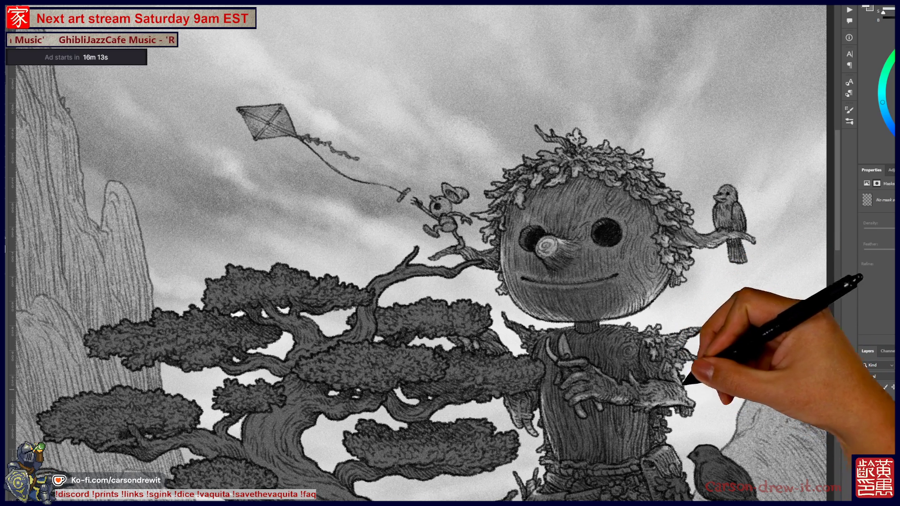
pyautogui.scroll(-5, 421, 253)
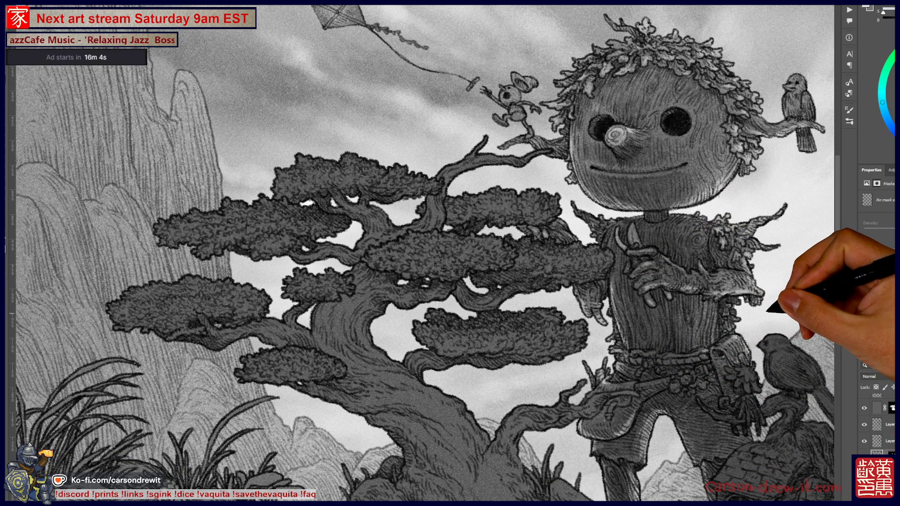
pyautogui.scroll(-5, 422, 253)
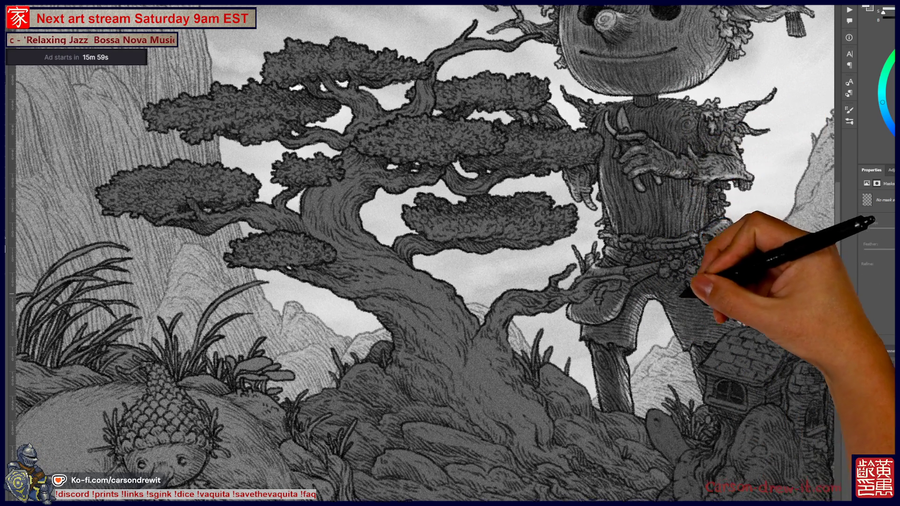
pyautogui.scroll(5, 422, 253)
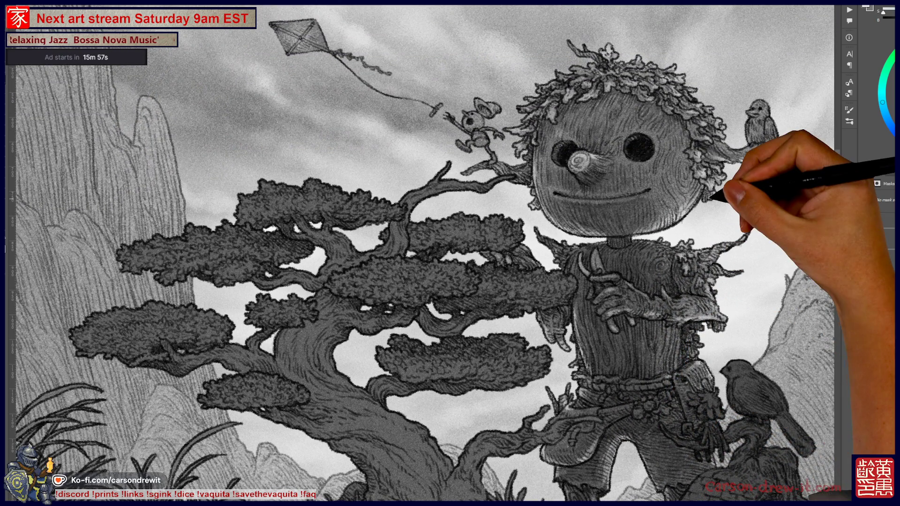
pyautogui.hotkey('ctrl', '0')
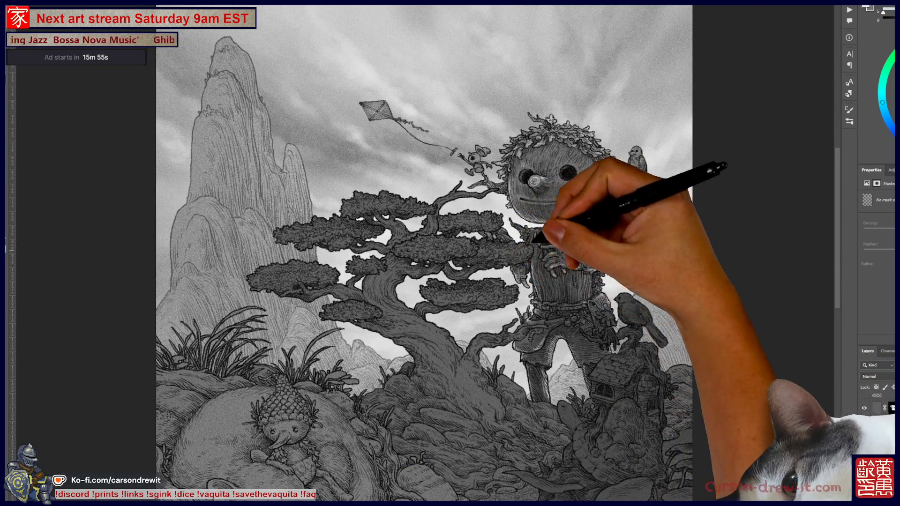
pyautogui.scroll(2, 563, 181)
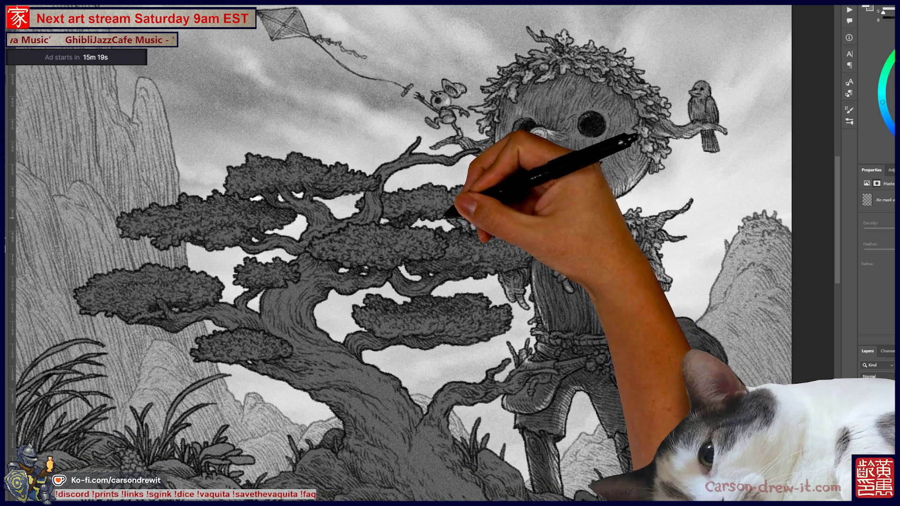
pyautogui.hotkey('ctrl', '-')
pyautogui.hotkey('ctrl', '-')
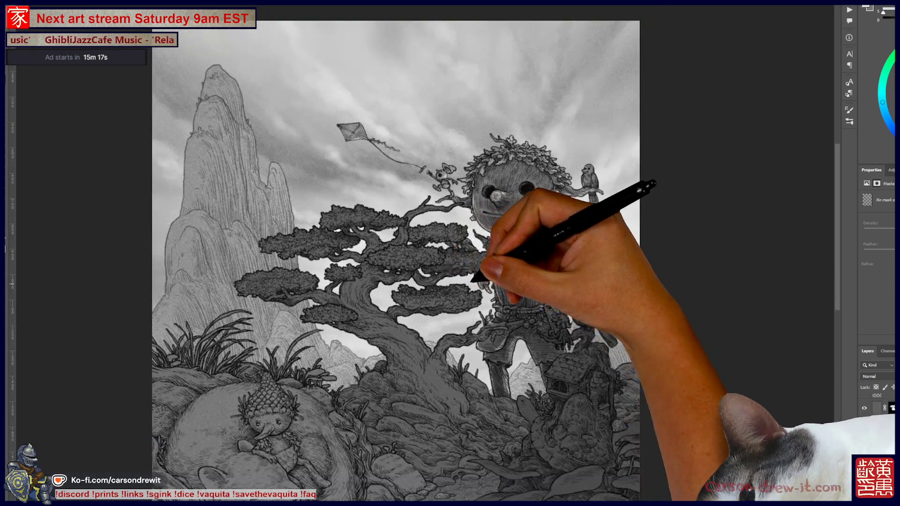
pyautogui.hotkey('ctrl', '+')
pyautogui.hotkey('ctrl', '+')
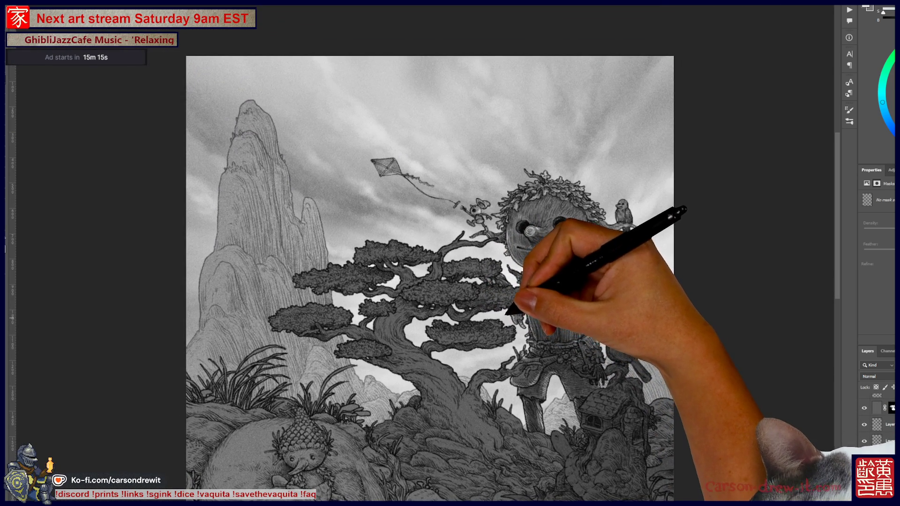
pyautogui.hotkey('ctrl', '-')
pyautogui.hotkey('ctrl', '-')
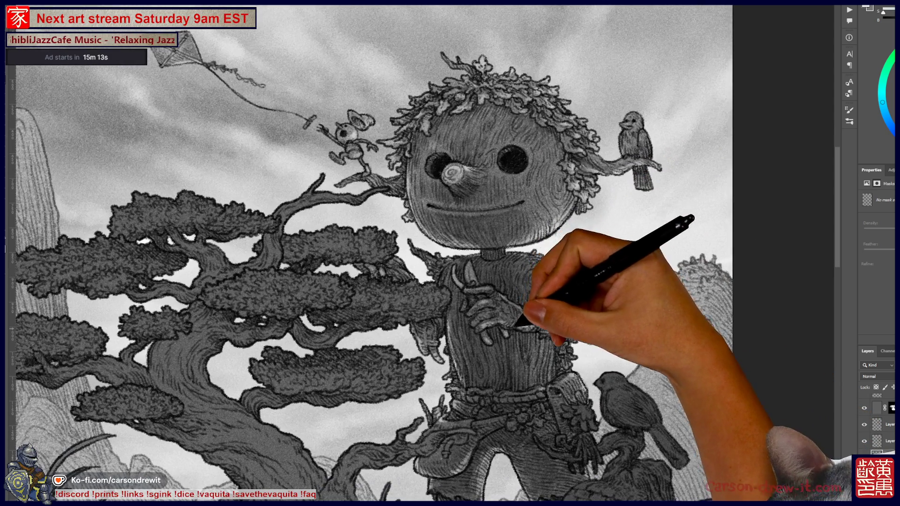
pyautogui.hotkey('ctrl', '+')
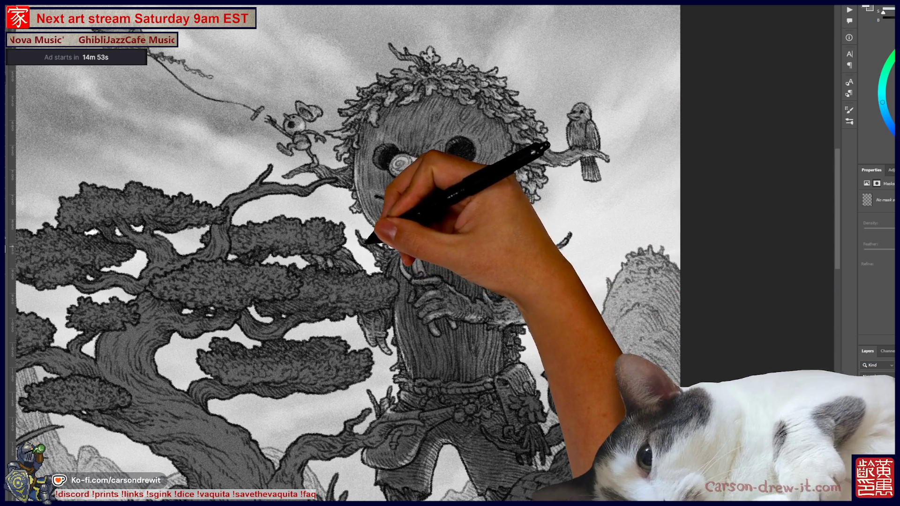
pyautogui.scroll(-2, 344, 254)
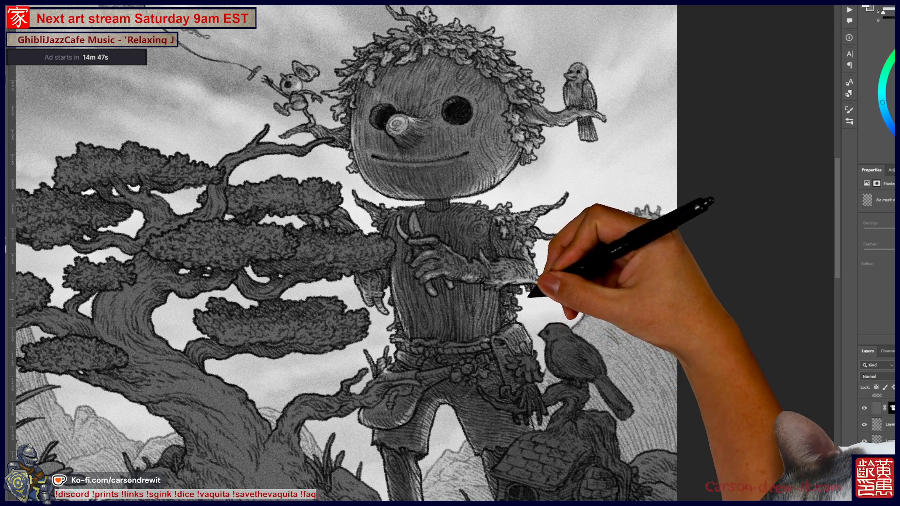
pyautogui.hscroll(-3, 344, 254)
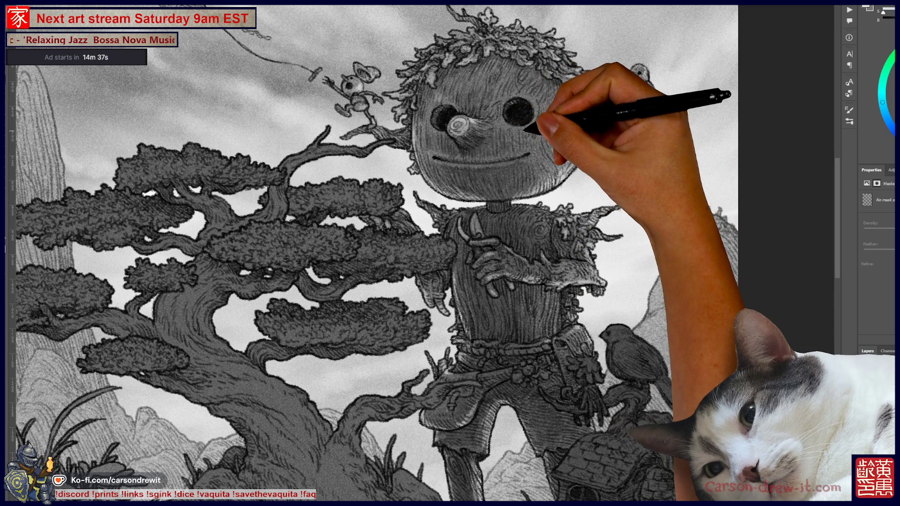
pyautogui.hotkey('ctrl', '0')
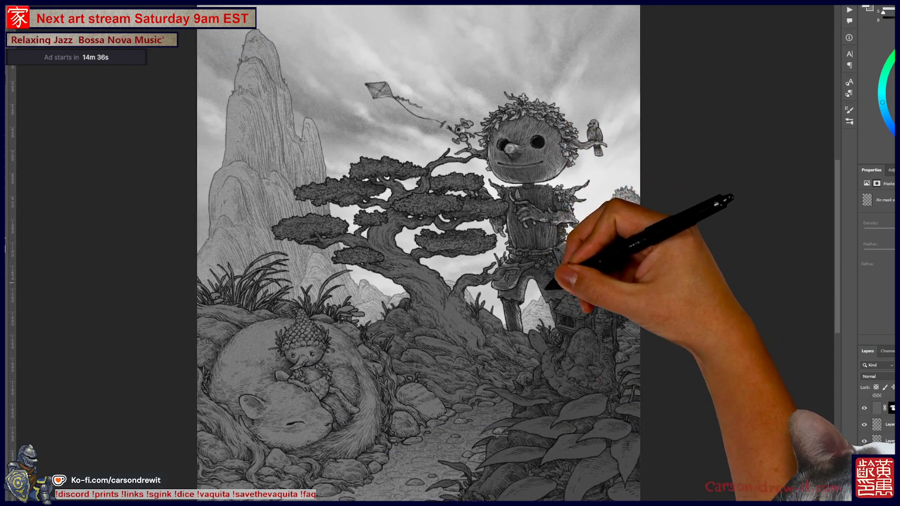
pyautogui.moveTo(418, 253); pyautogui.dragTo(446, 268)
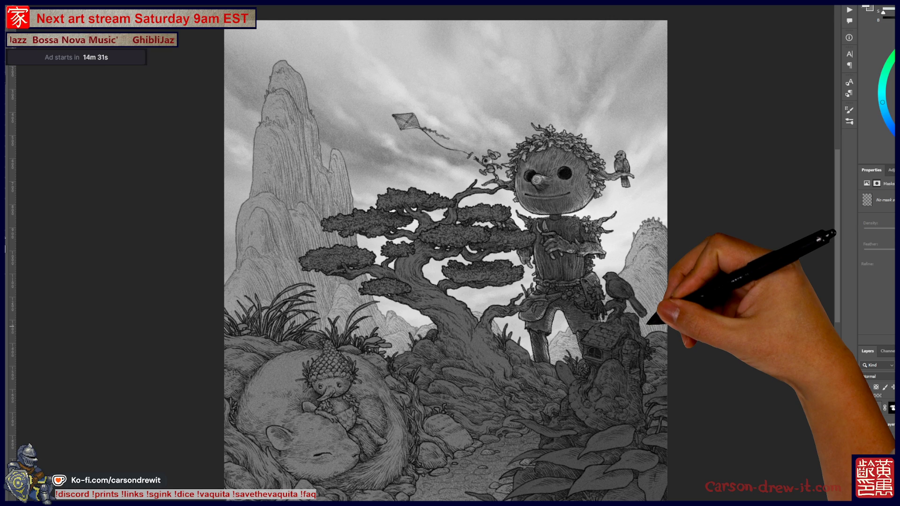
pyautogui.scroll(5, 640, 243)
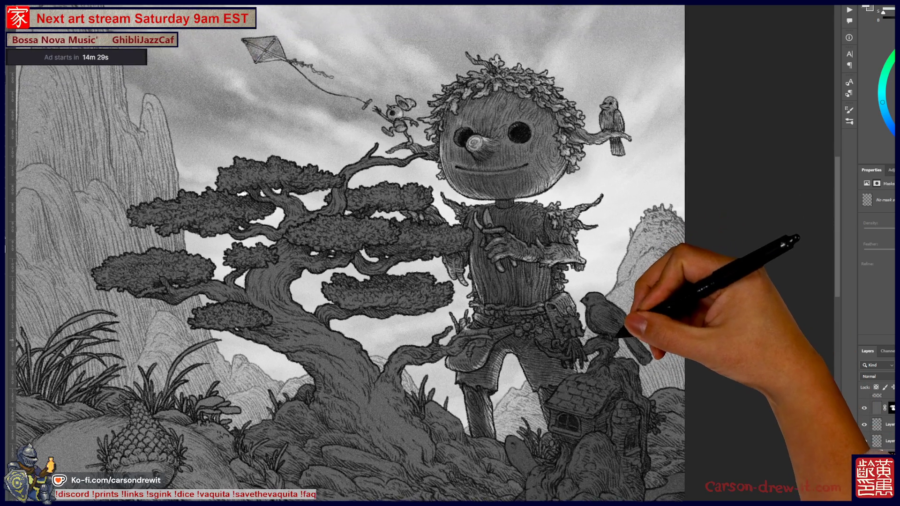
pyautogui.moveTo(618, 333); pyautogui.dragTo(621, 340)
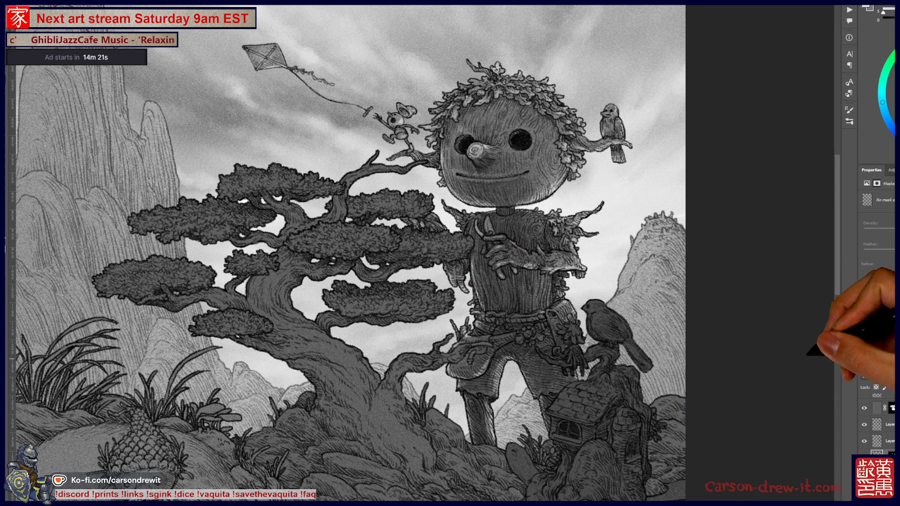
pyautogui.moveTo(625, 332); pyautogui.dragTo(607, 307)
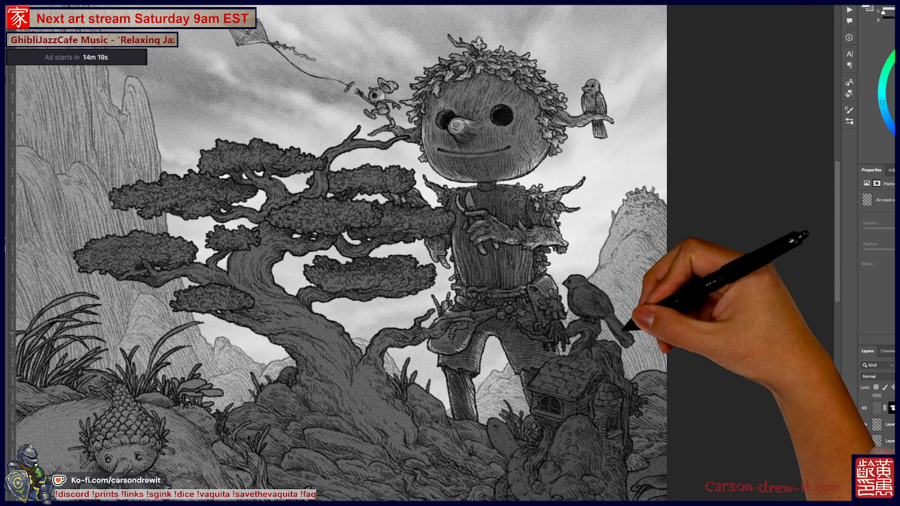
pyautogui.scroll(2, 565, 352)
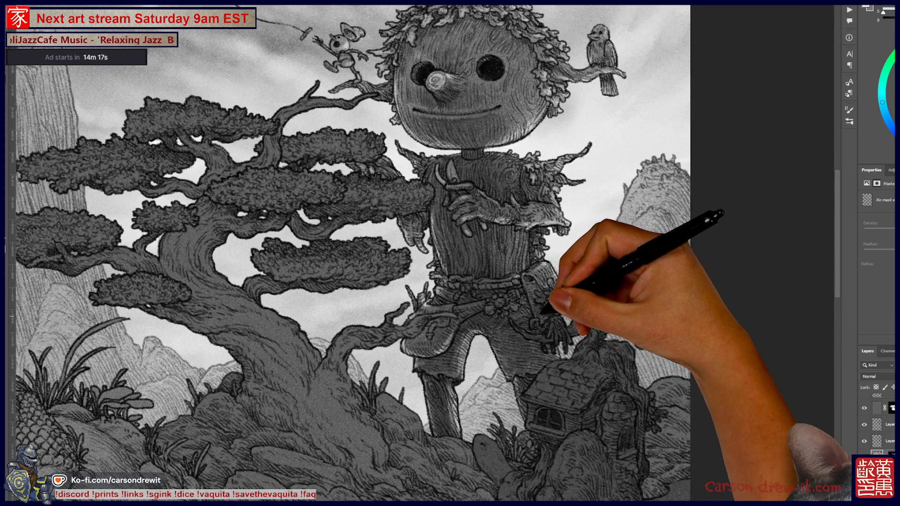
pyautogui.scroll(1, 544, 312)
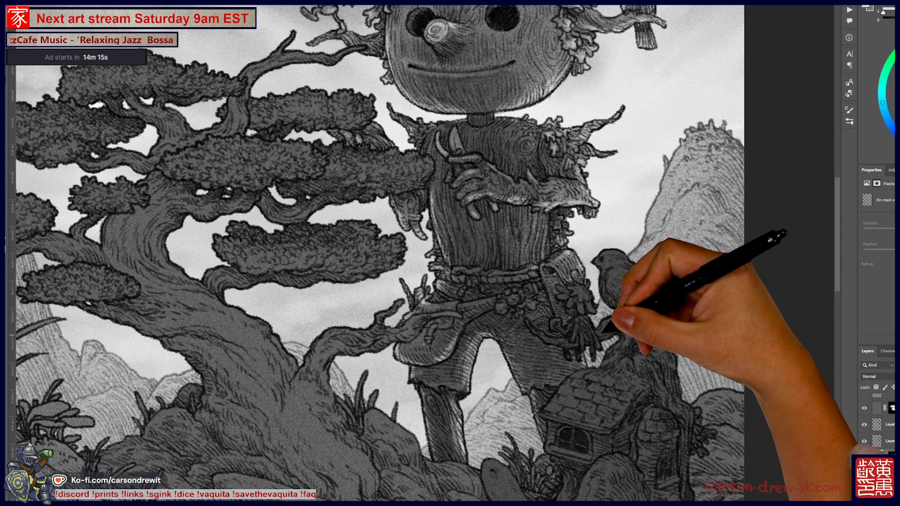
pyautogui.scroll(-3, 605, 330)
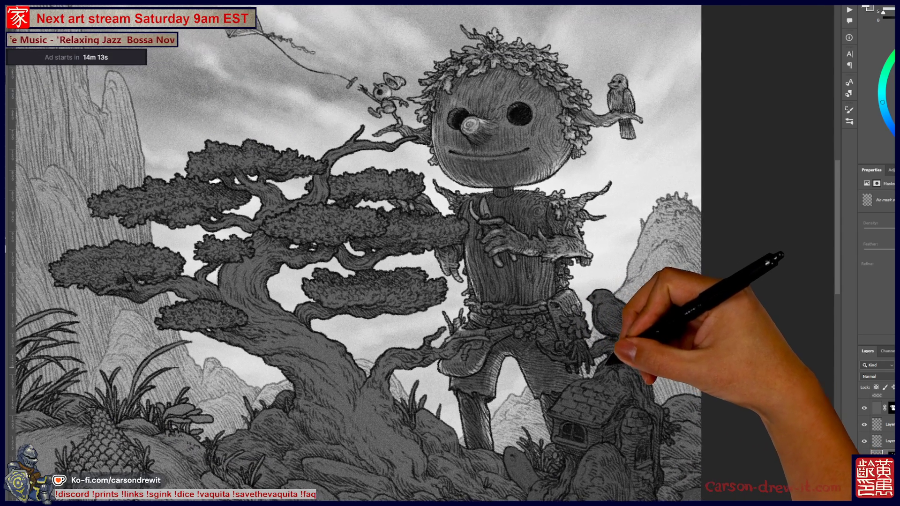
pyautogui.scroll(-1, 609, 361)
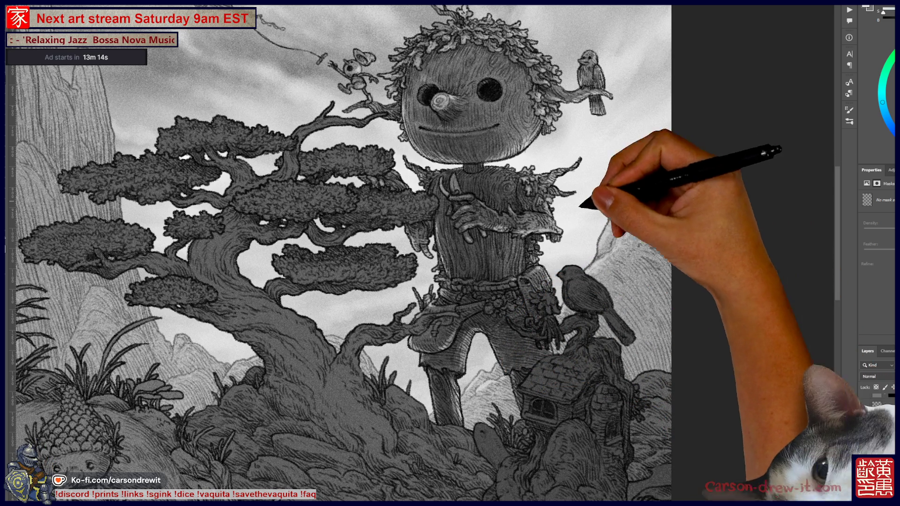
pyautogui.moveTo(511, 253); pyautogui.dragTo(720, 272)
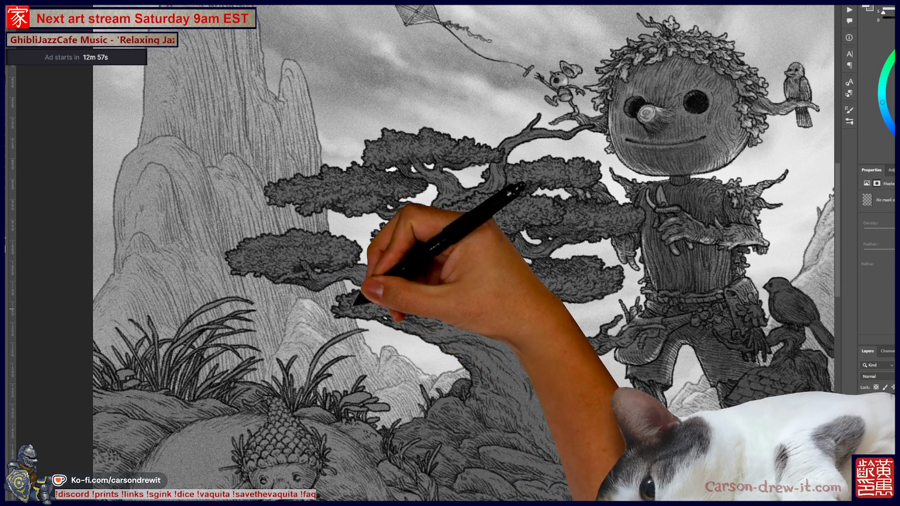
# Pan the canvas left to reveal the rocky mountain and the bonsai's left branches
pyautogui.moveTo(279, 136); pyautogui.dragTo(368, 253)
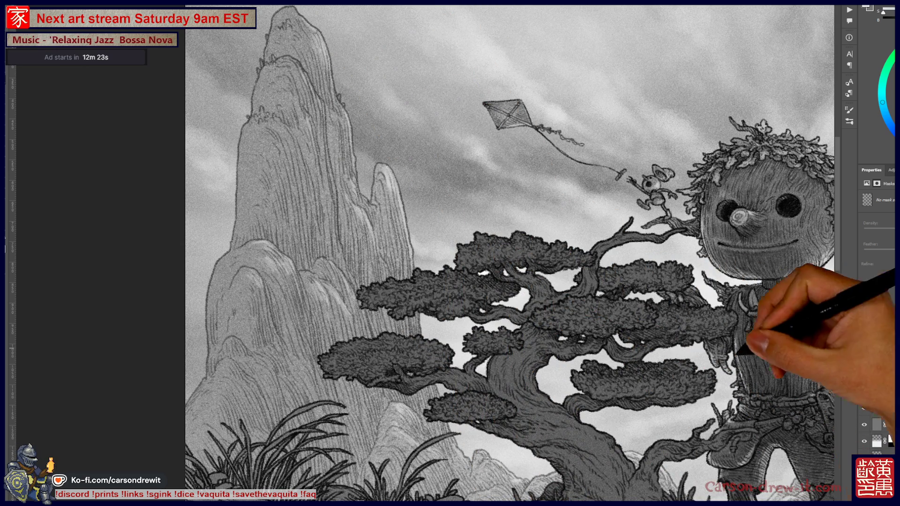
# Zoom out with Alt+scroll until the whole illustration fits in the window
pyautogui.scroll(-5, 471, 307)
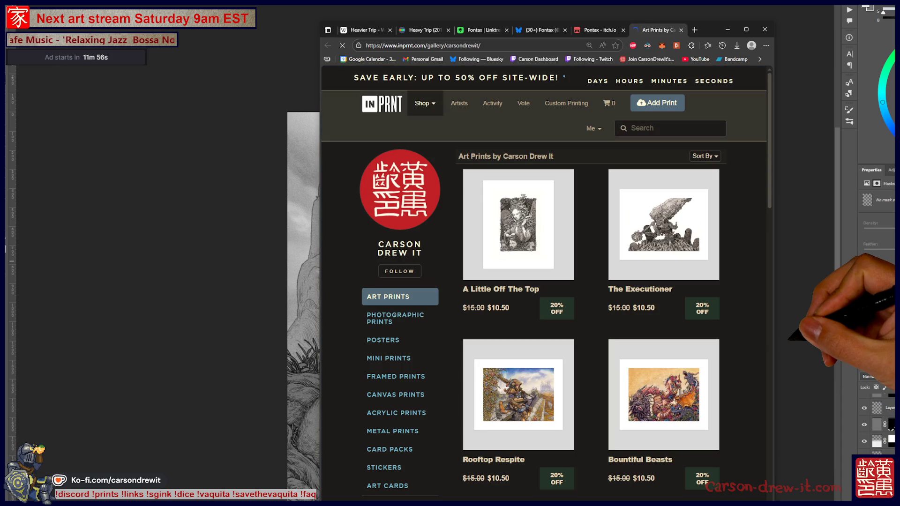
pyautogui.scroll(-10, 543, 281)
pyautogui.scroll(-8, 732, 272)
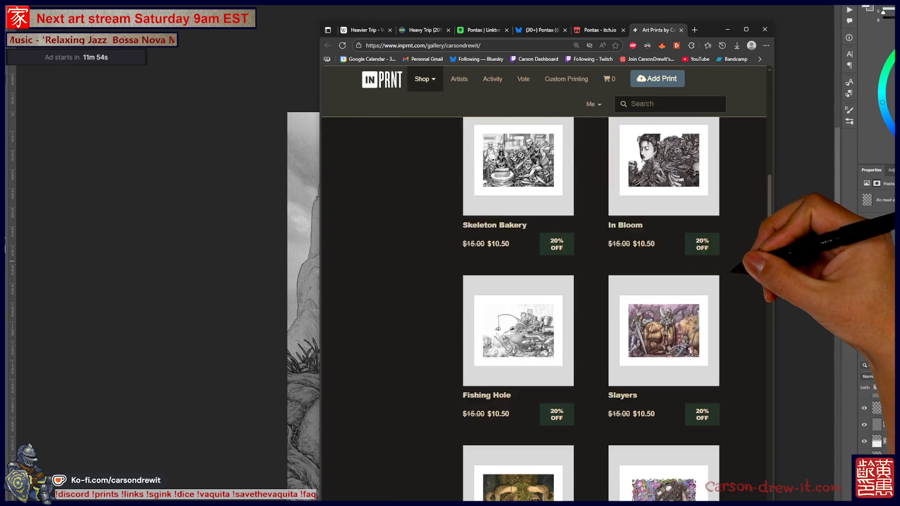
pyautogui.scroll(3, 563, 271)
pyautogui.click(546, 271)
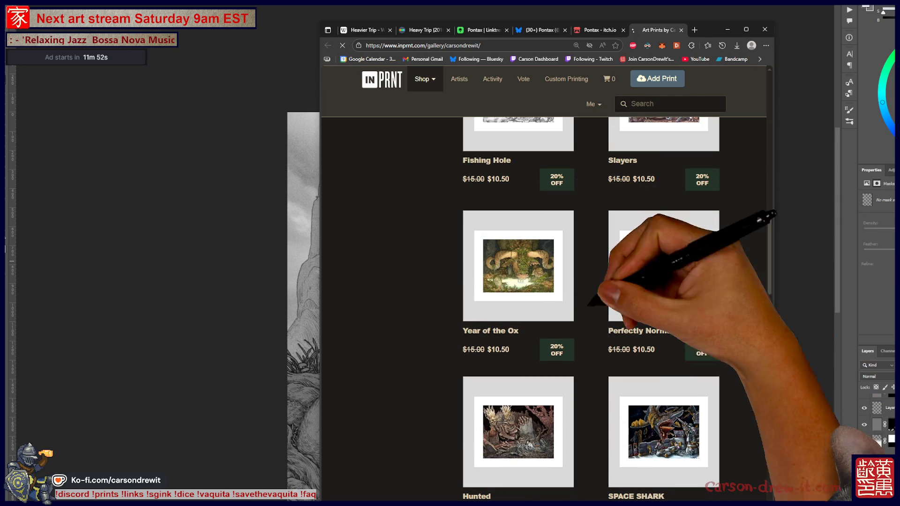
pyautogui.scroll(-5, 717, 304)
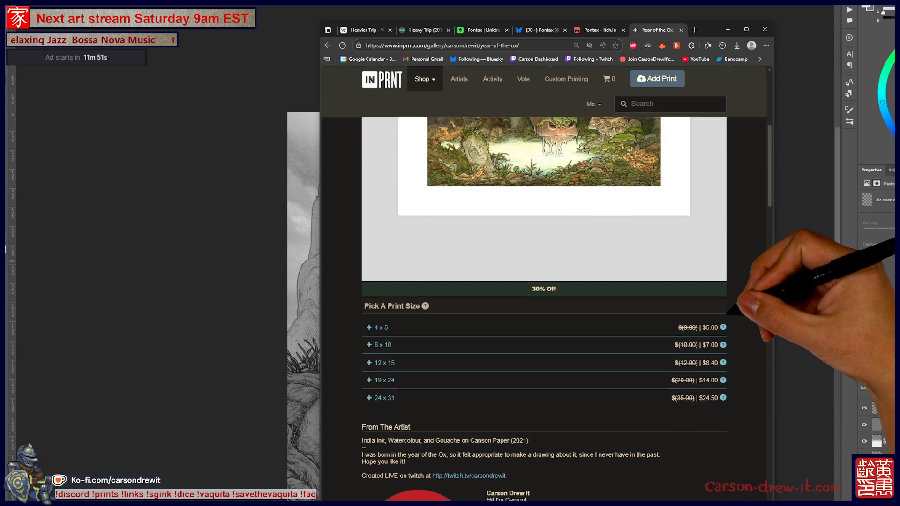
pyautogui.scroll(-2, 543, 281)
pyautogui.hotkey('alt', 'Left')
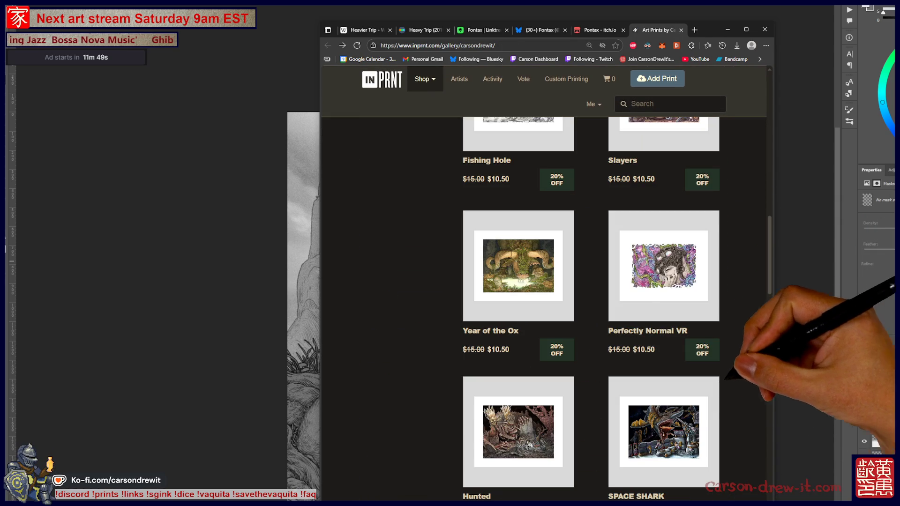
pyautogui.click(490, 263)
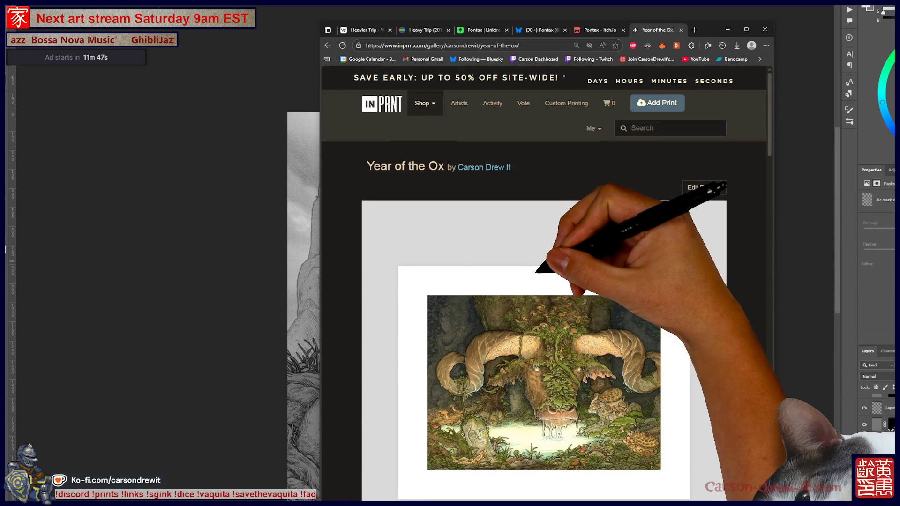
pyautogui.scroll(-5, 703, 389)
pyautogui.moveTo(723, 369)
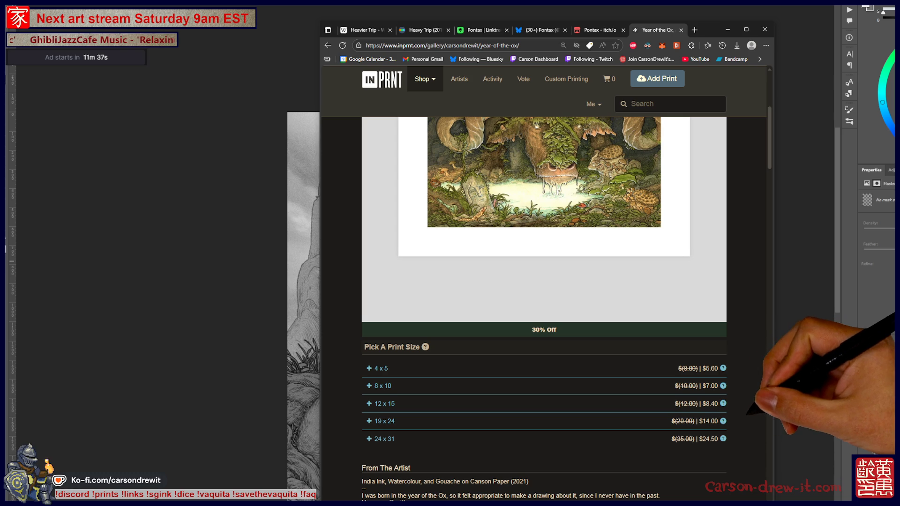
pyautogui.scroll(5, 544, 282)
pyautogui.scroll(-5, 544, 281)
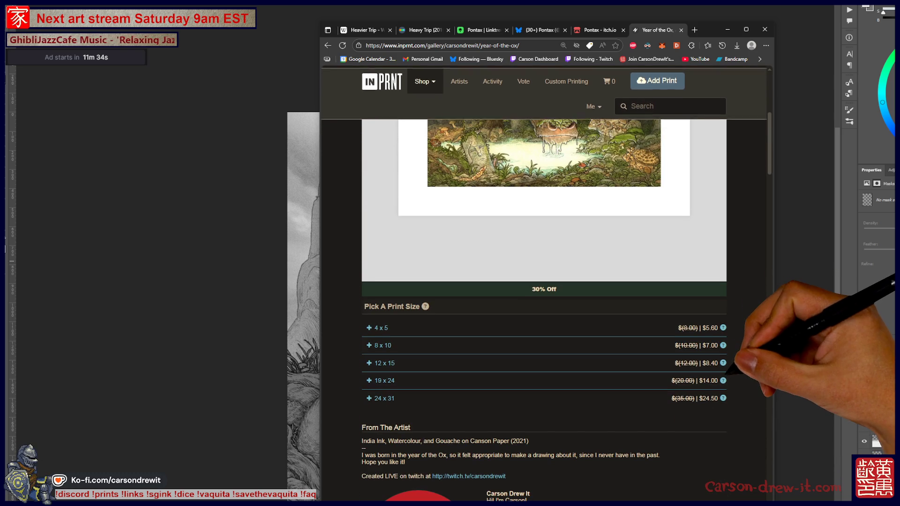
pyautogui.scroll(5, 544, 281)
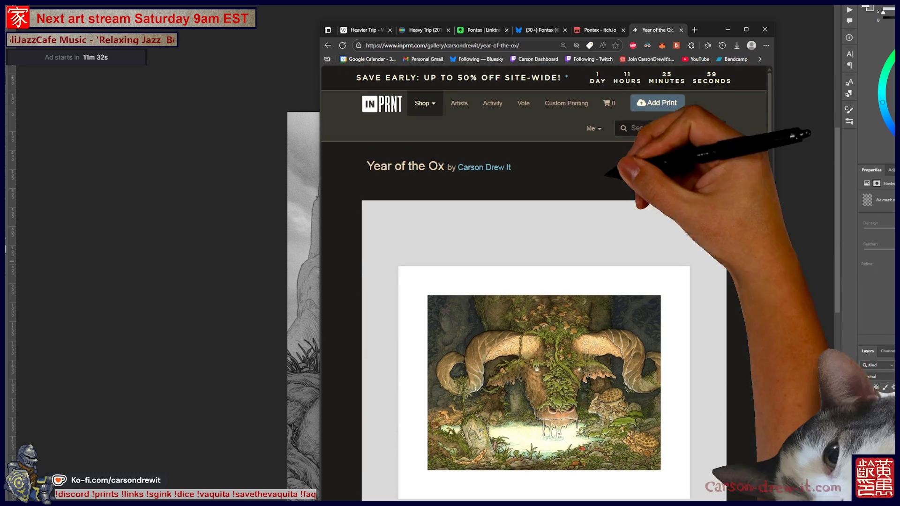
pyautogui.scroll(-4, 544, 281)
pyautogui.scroll(-4, 544, 282)
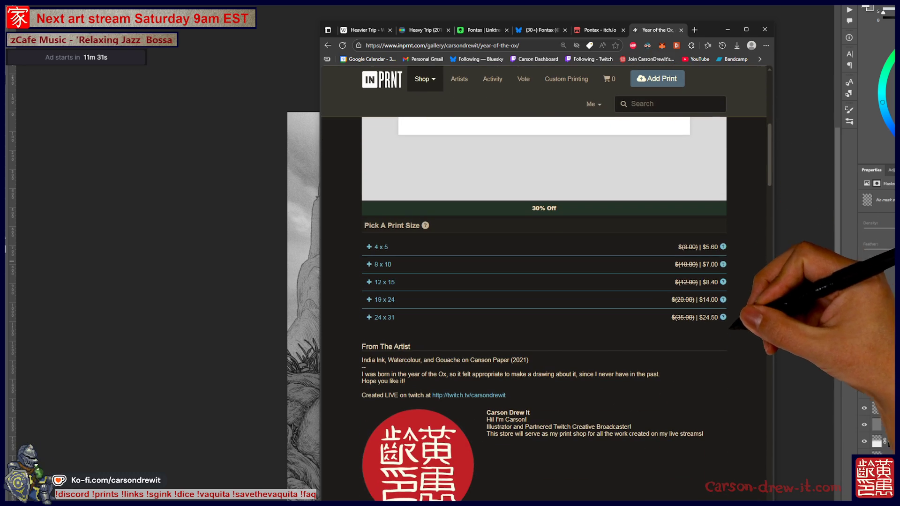
pyautogui.moveTo(723, 318)
pyautogui.scroll(-7, 544, 281)
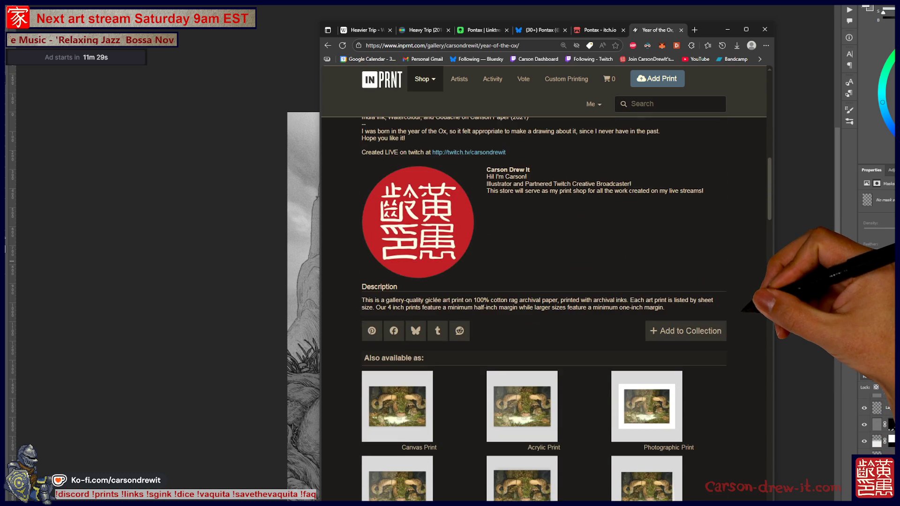
pyautogui.scroll(-3, 543, 281)
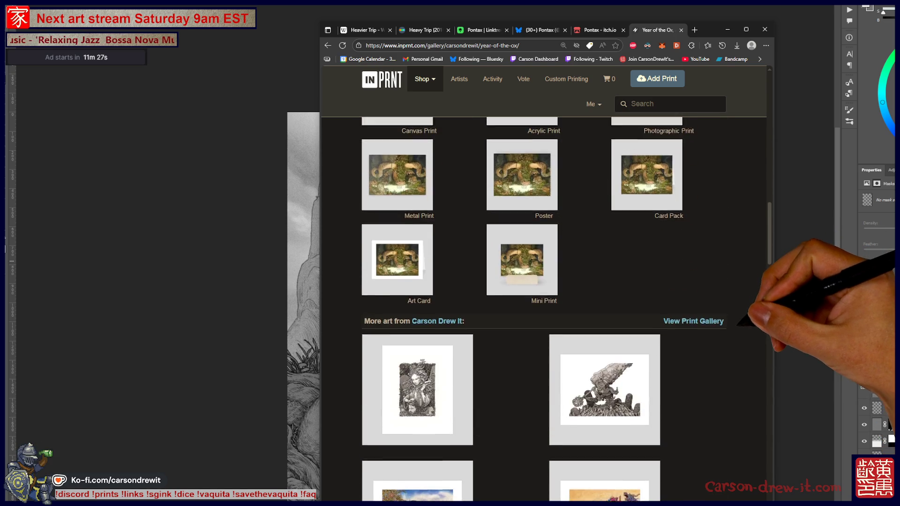
pyautogui.scroll(18, 543, 282)
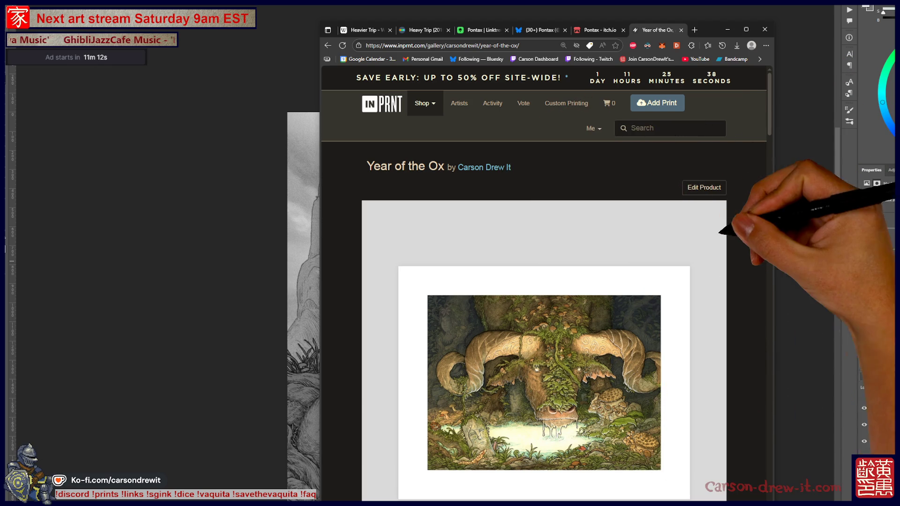
pyautogui.scroll(-6, 543, 304)
pyautogui.press('F5')
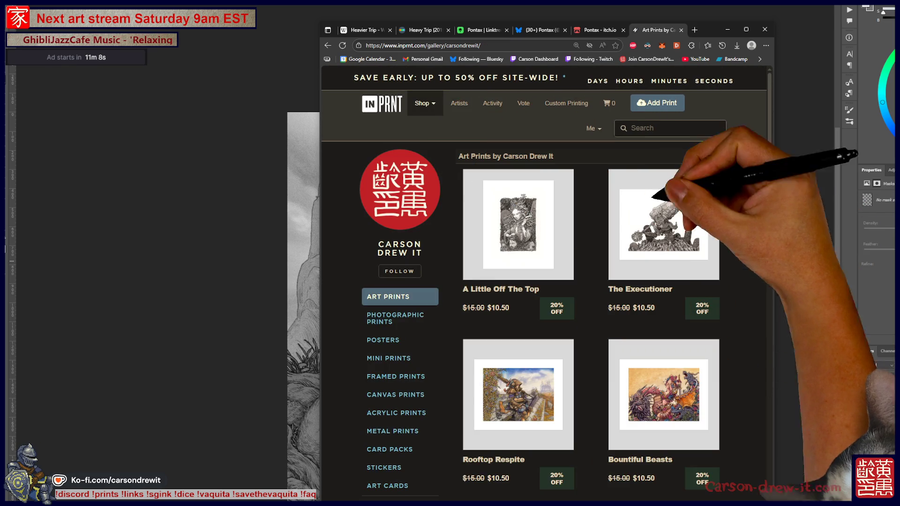
pyautogui.scroll(-5, 543, 305)
pyautogui.scroll(-5, 543, 304)
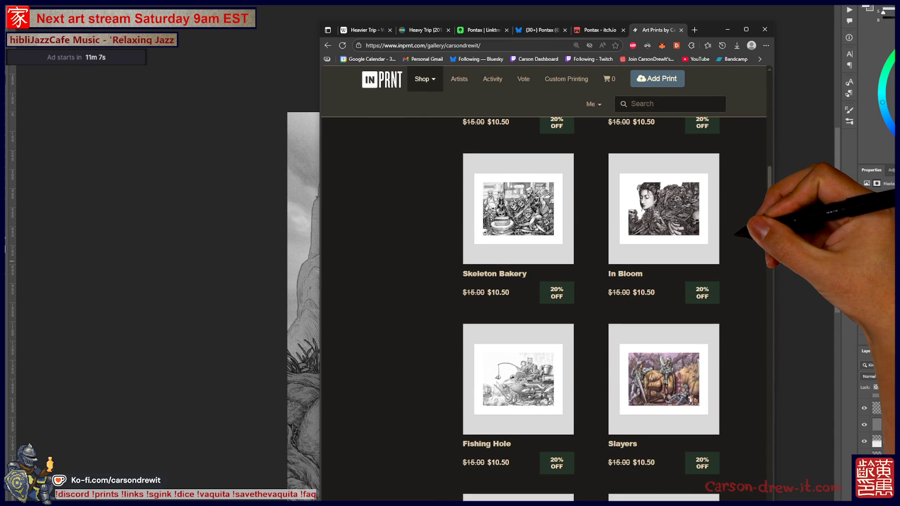
pyautogui.scroll(-6, 544, 304)
pyautogui.scroll(-12, 591, 309)
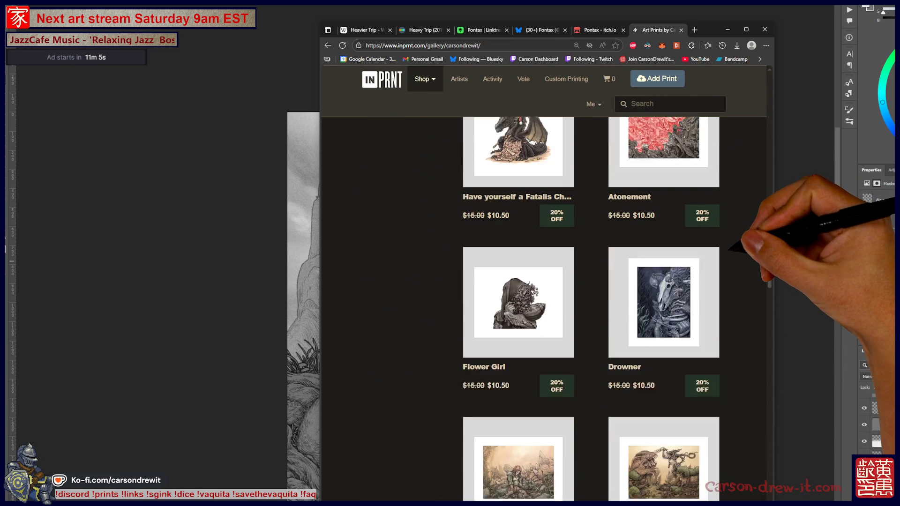
pyautogui.scroll(-3, 591, 309)
pyautogui.scroll(14, 591, 310)
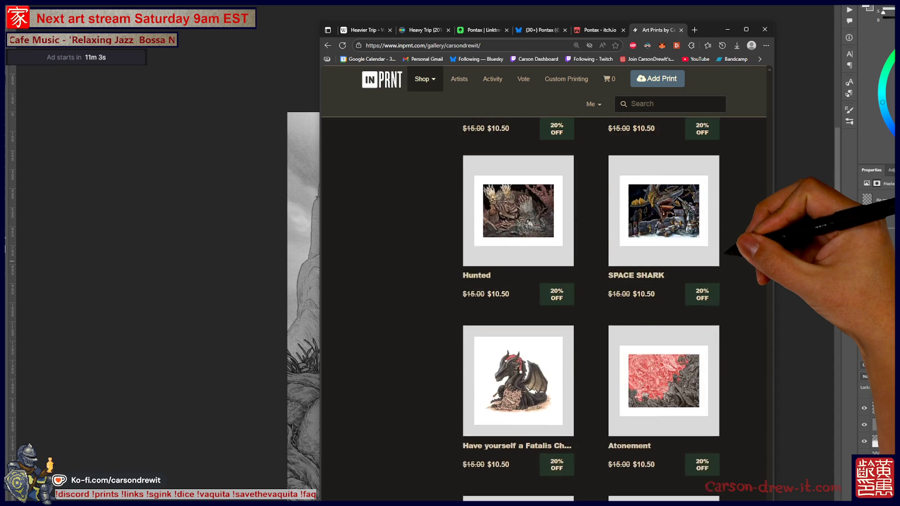
pyautogui.click(539, 261)
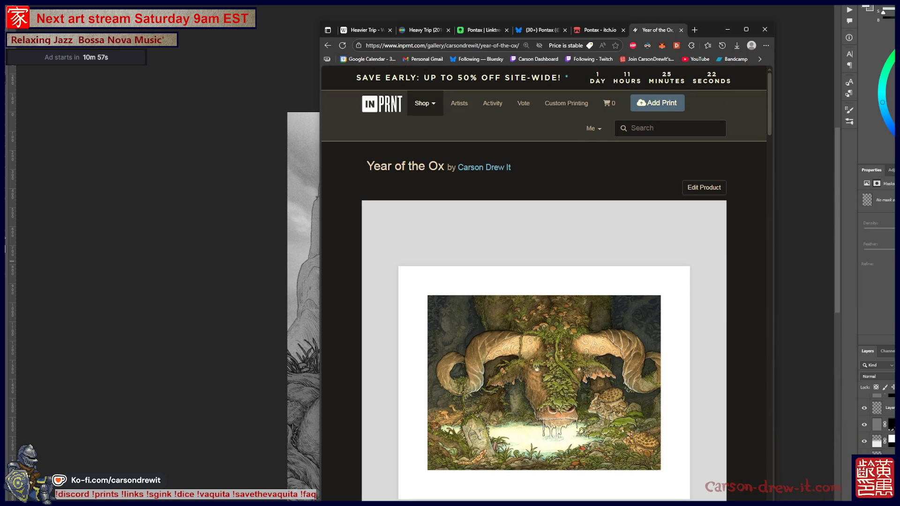
# Scroll down the Year of the Ox page through its print sizes, prices and related art
pyautogui.scroll(-6, 468, 356)
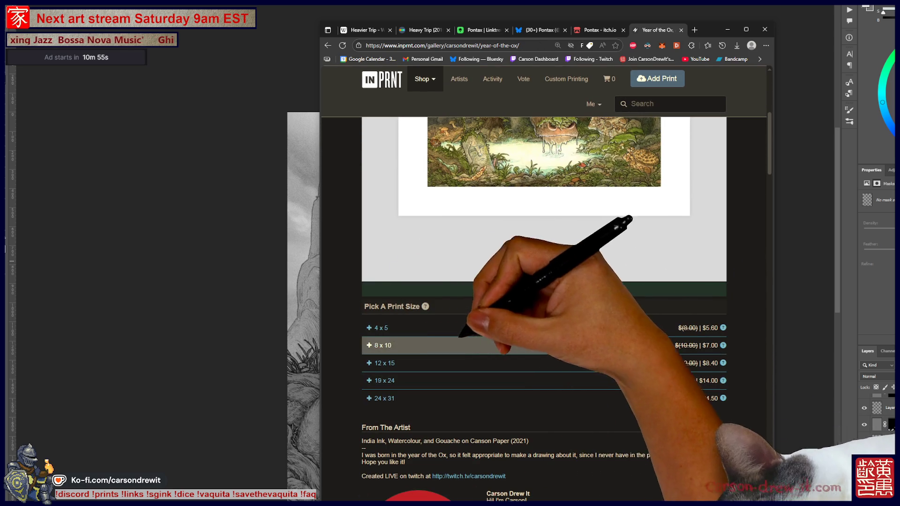
pyautogui.scroll(-10, 460, 336)
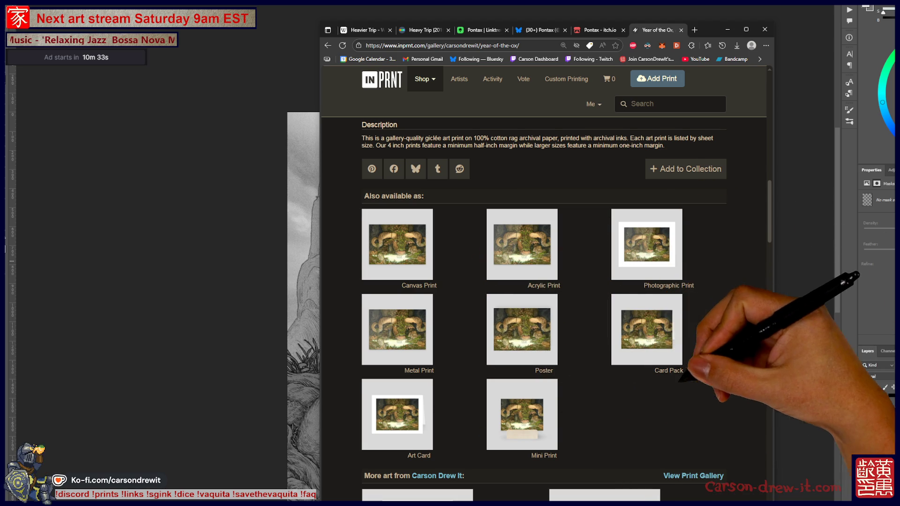
pyautogui.scroll(-4, 543, 305)
pyautogui.scroll(-4, 543, 304)
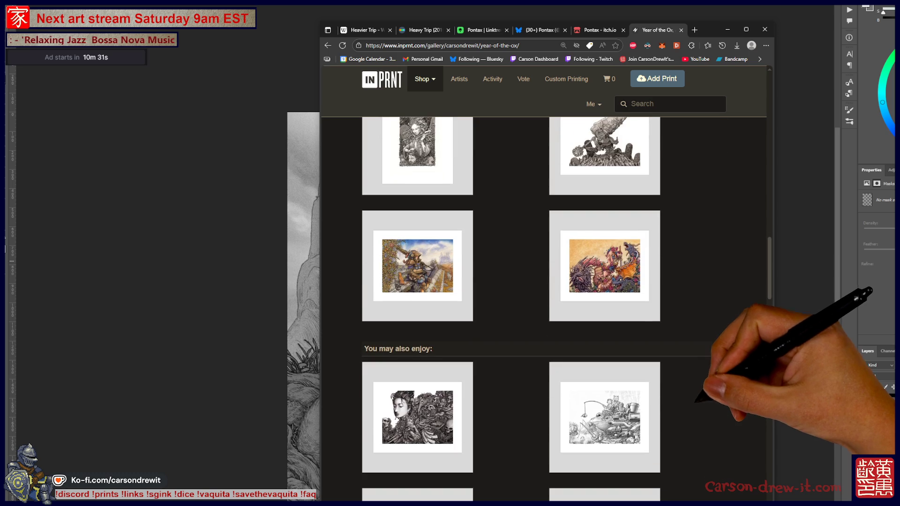
pyautogui.scroll(-5, 544, 304)
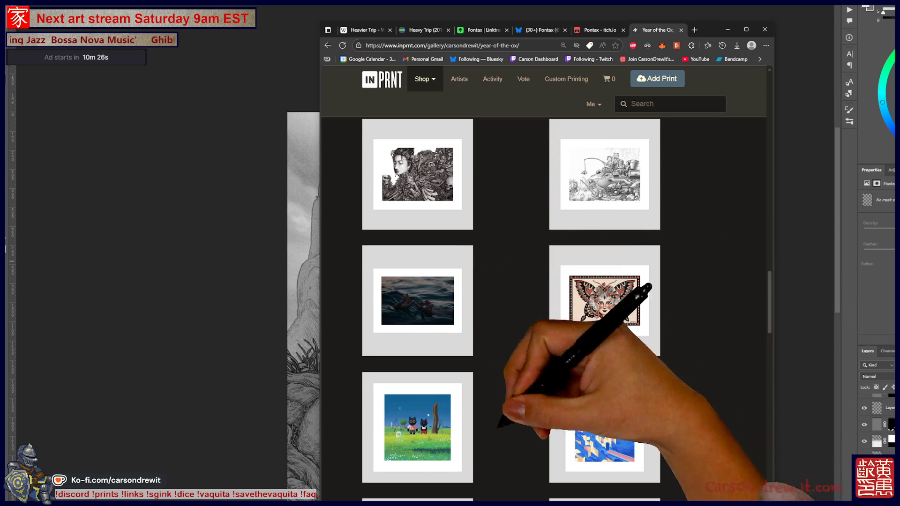
pyautogui.hotkey('alt', 'Tab')
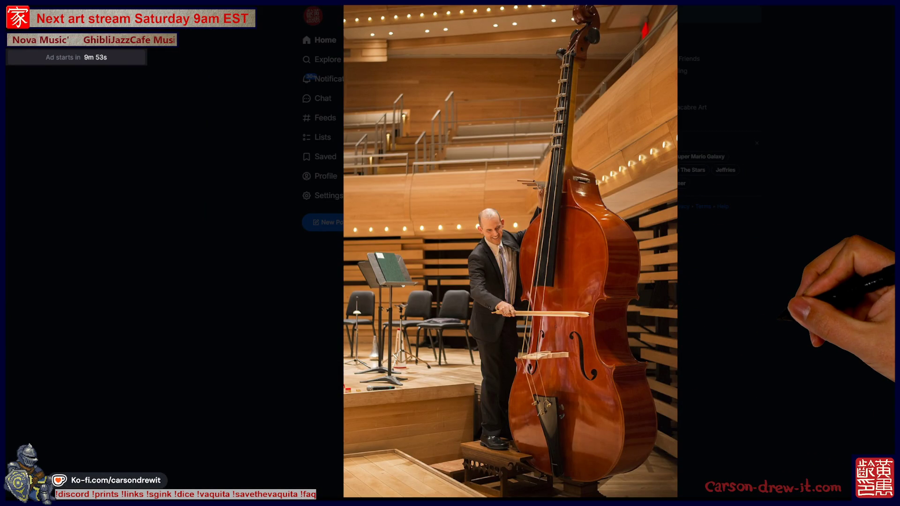
# Flip through the next two giant double-bass photos, then close the enlarged view
pyautogui.press('Right')
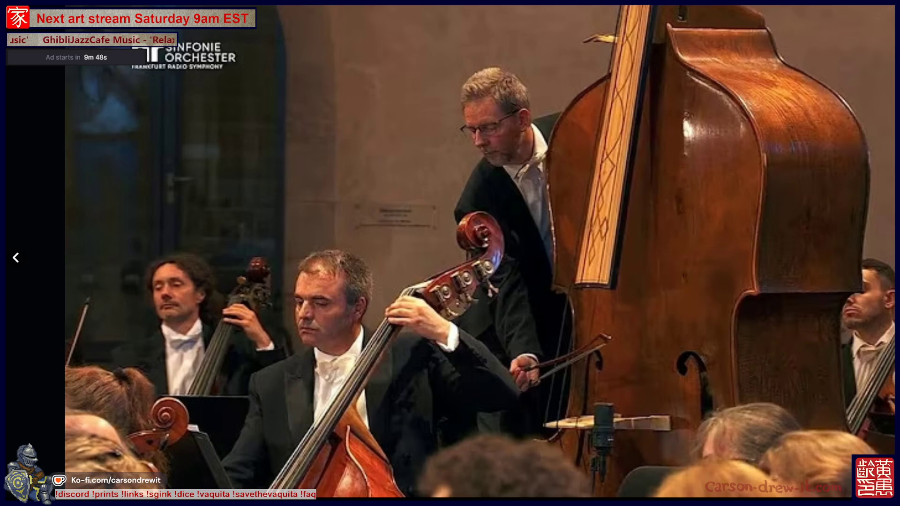
pyautogui.press('Right')
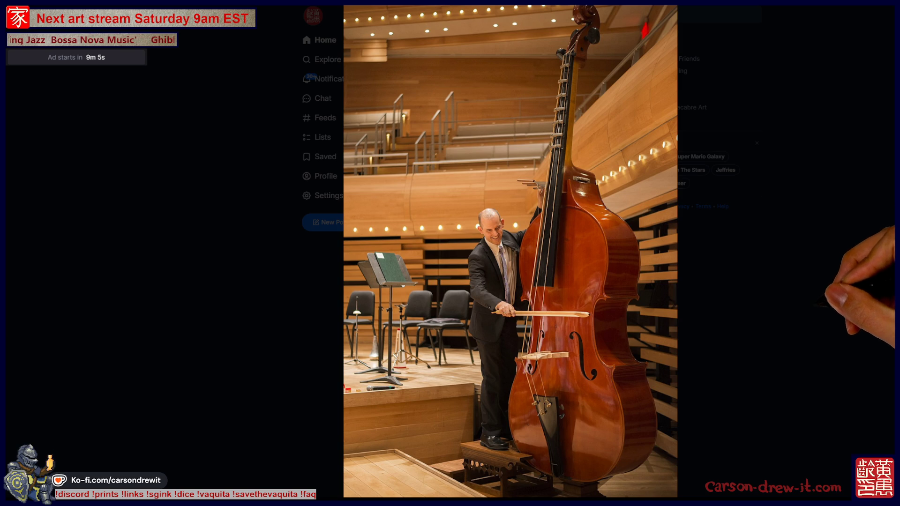
pyautogui.press('Escape')
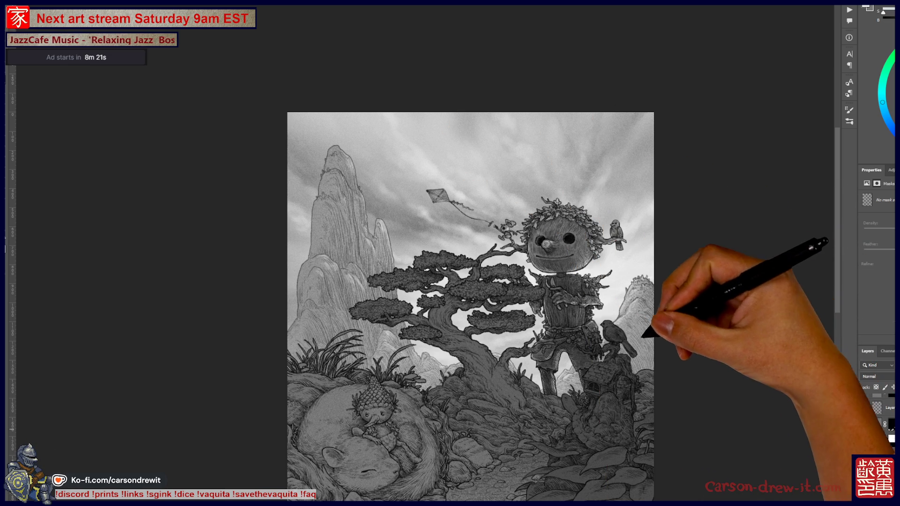
# Add a new blank layer above the giant illustration with Ctrl+Shift+Alt+N
pyautogui.scroll(5, 607, 315)
pyautogui.scroll(-4, 661, 330)
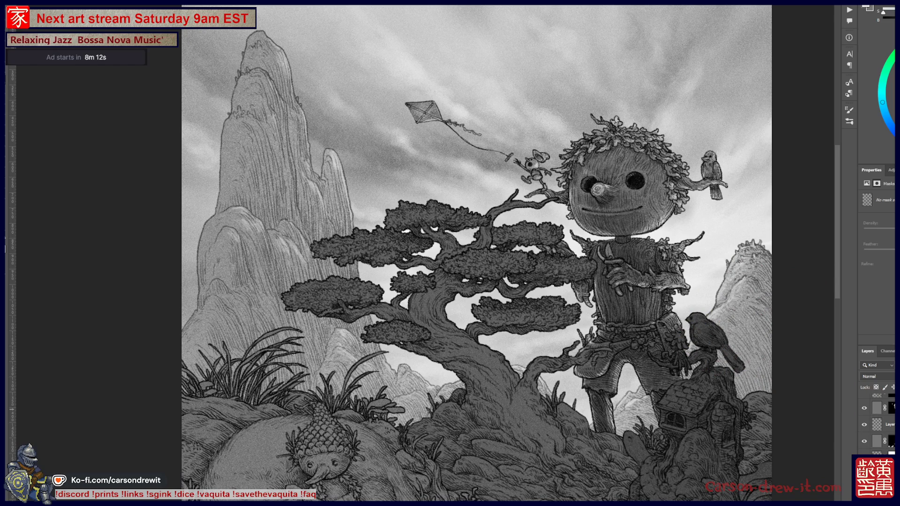
pyautogui.hotkey('ctrl', 'shift', 'alt', 'n')
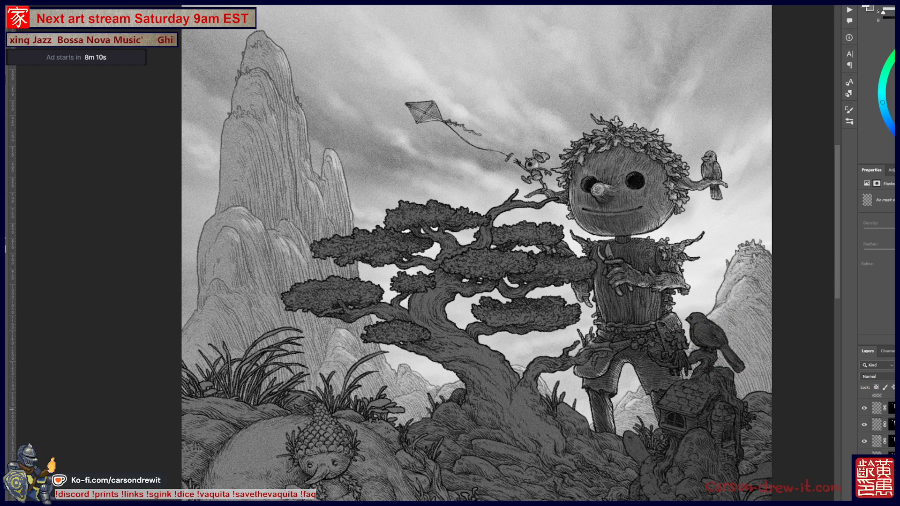